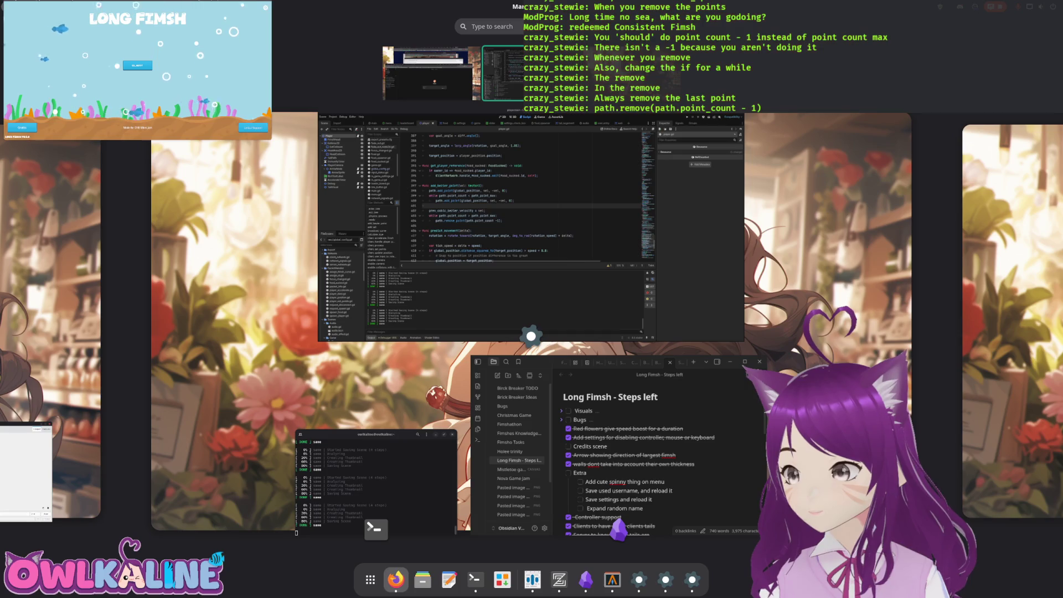
Leave the window overview for the Godot editor and run the Long Fimsh project
{"action": "key", "text": "super"}
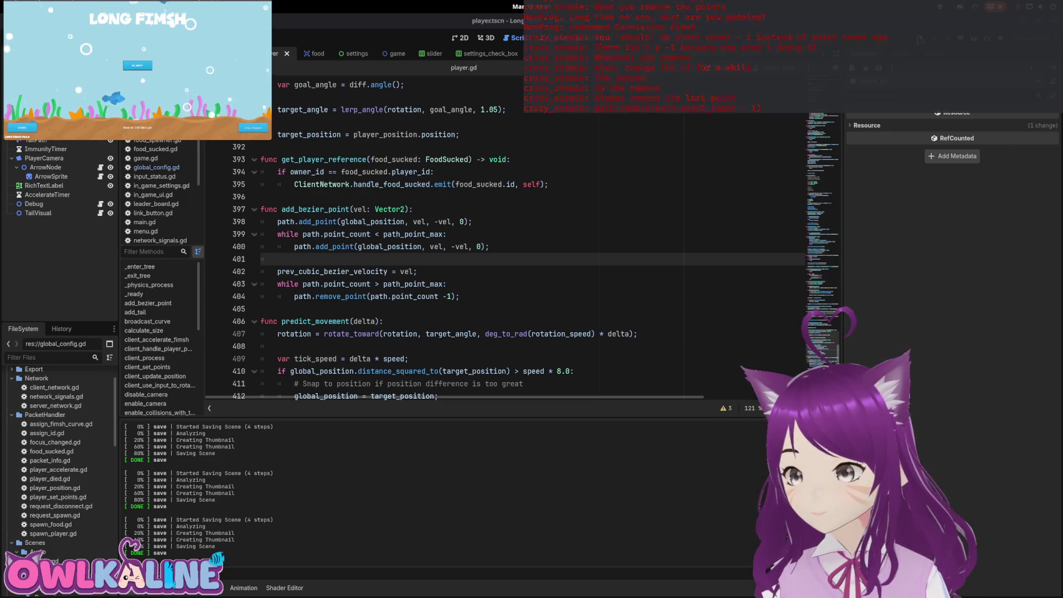
{"action": "key", "text": "F5"}
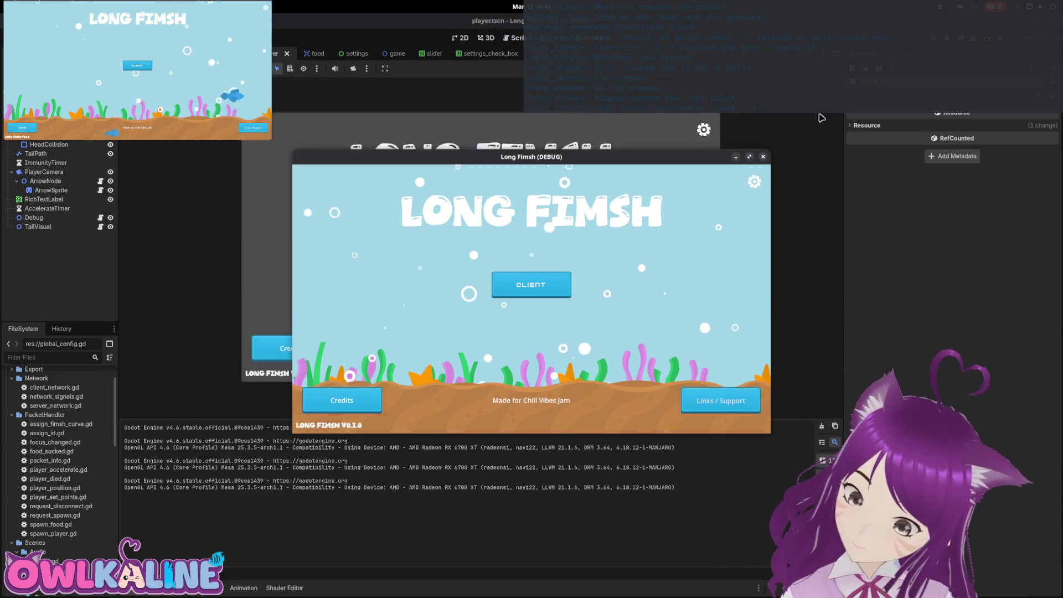
Join the match as a client, accept the name prompt, and move the game window higher
{"action": "left_click", "coordinate": [540, 280]}
{"action": "left_click", "coordinate": [532, 309]}
{"action": "left_click_drag", "start_coordinate": [628, 159], "coordinate": [622, 12]}
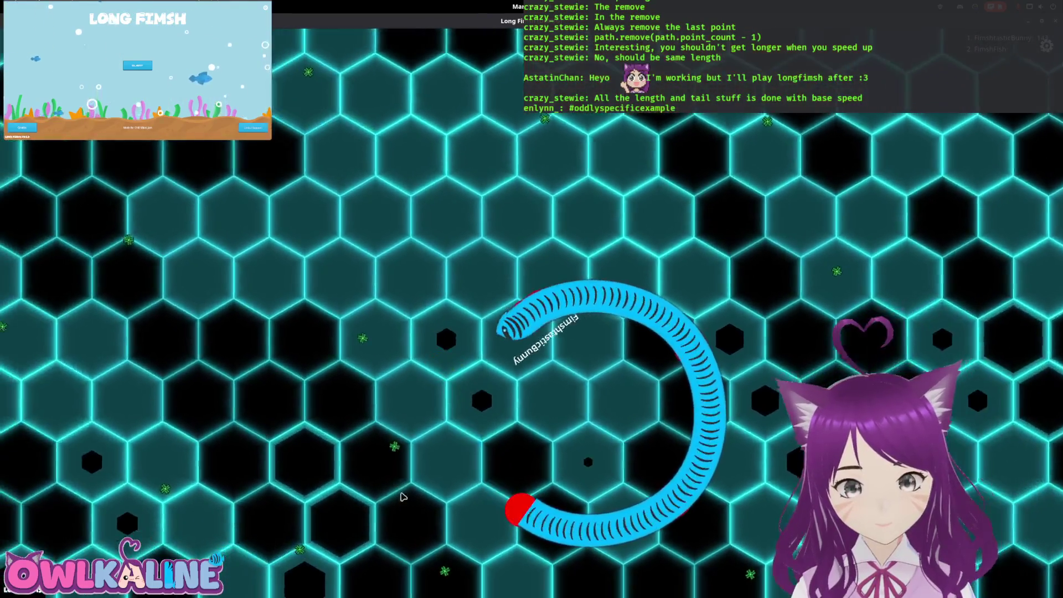
Exit fullscreen, stop the running game, and search player.gd for 'speed'
{"action": "key", "text": "F11"}
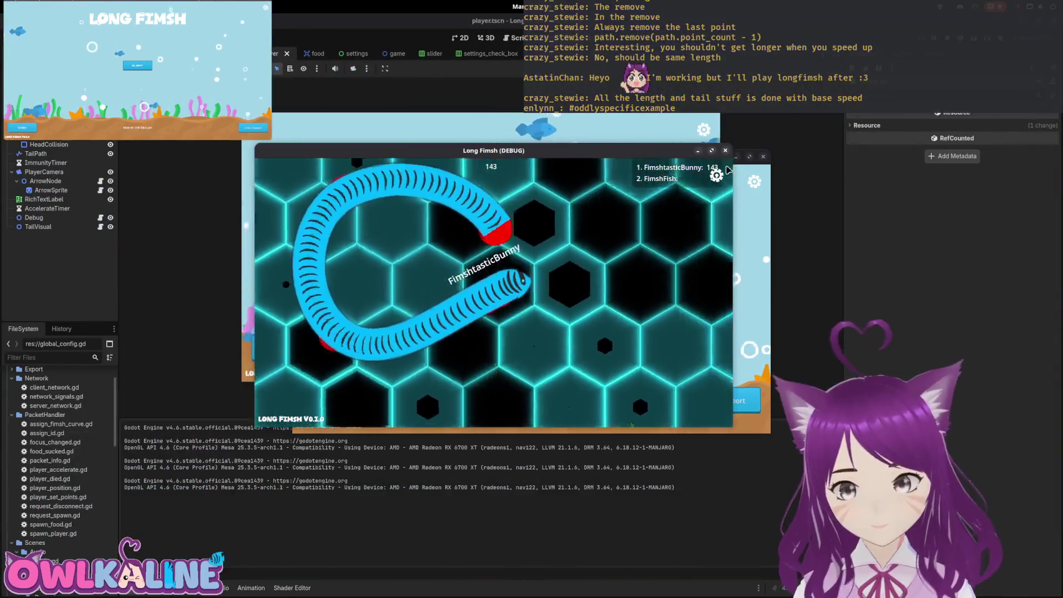
{"action": "key", "text": "F8"}
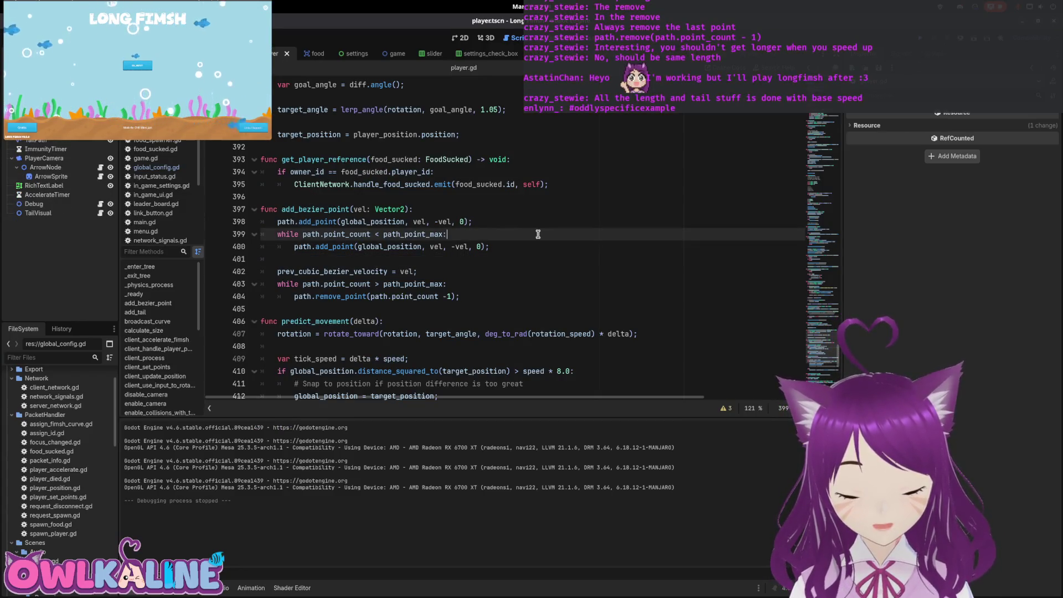
{"action": "key", "text": "ctrl+f"}
{"action": "type", "text": "speed"}
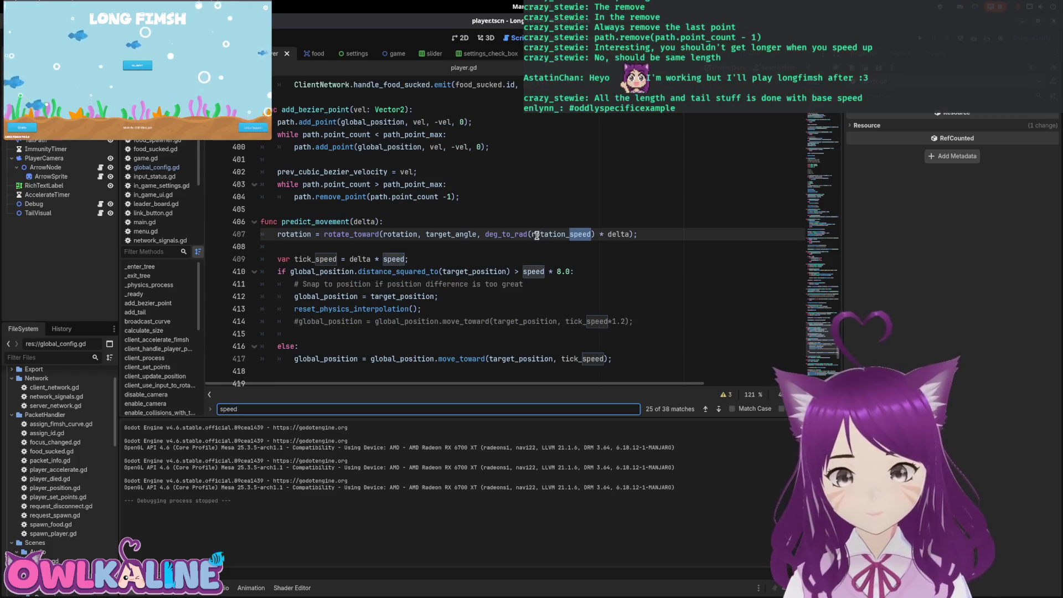
Step through the speed matches via get_speed_multi to line 424, then relaunch the game
{"action": "left_click", "coordinate": [718, 409]}
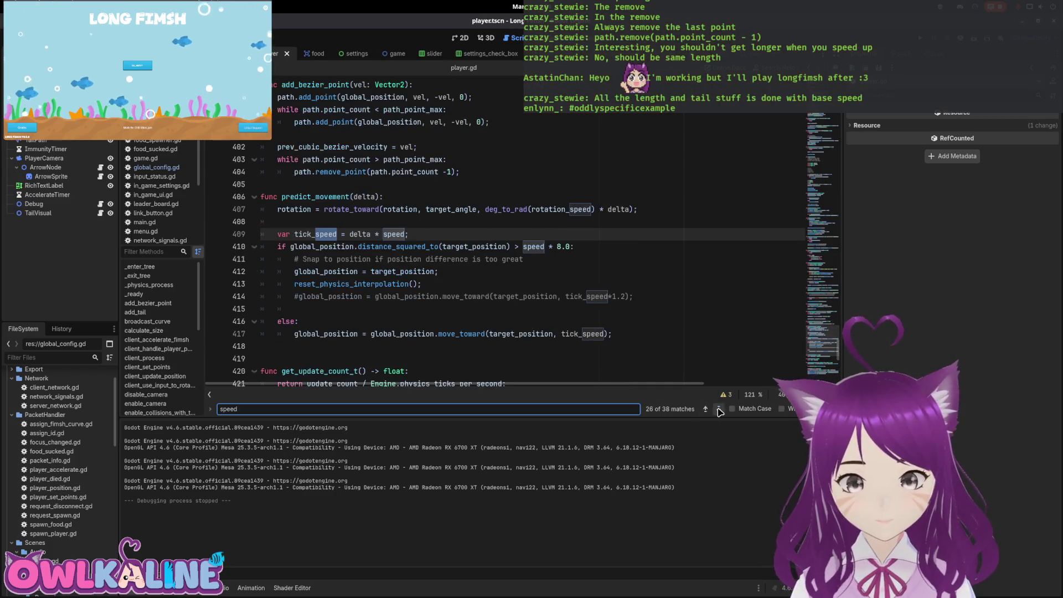
{"action": "left_click", "coordinate": [719, 409]}
{"action": "left_click", "coordinate": [718, 410]}
{"action": "left_click", "coordinate": [718, 409]}
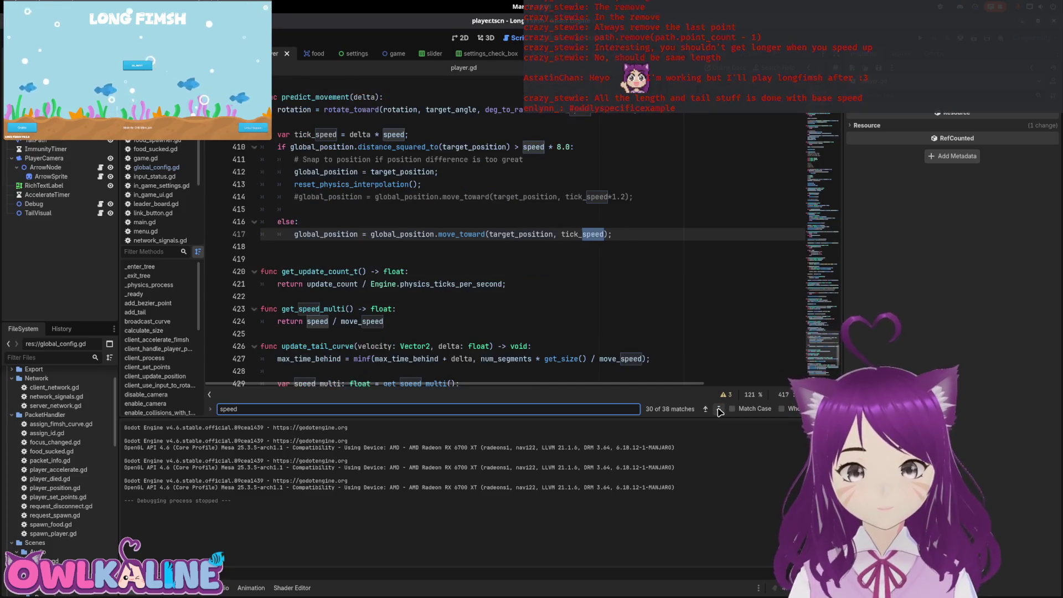
{"action": "left_click", "coordinate": [718, 409]}
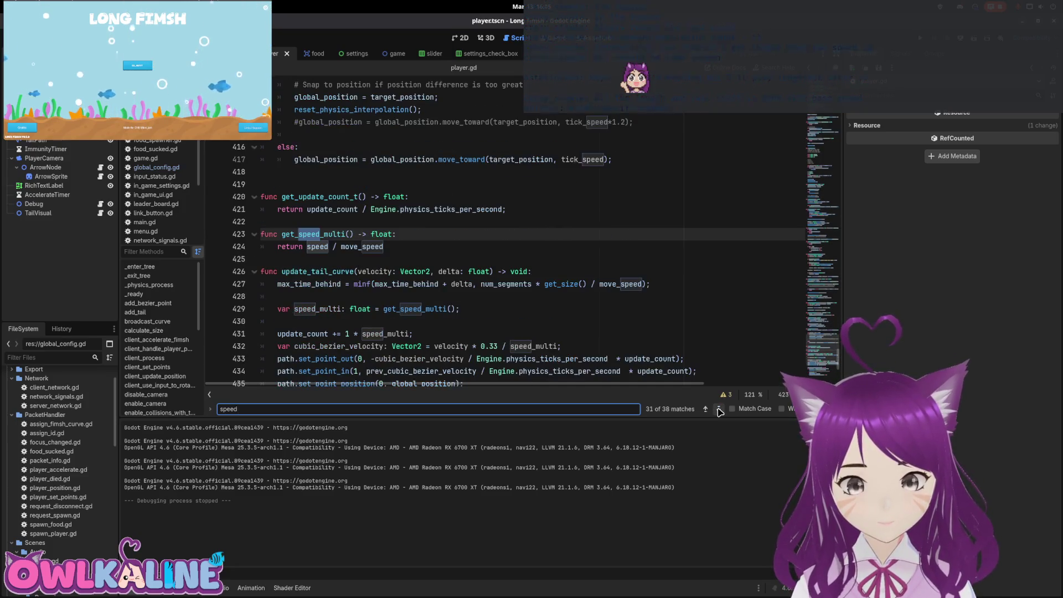
{"action": "left_click", "coordinate": [718, 409]}
{"action": "key", "text": "F5"}
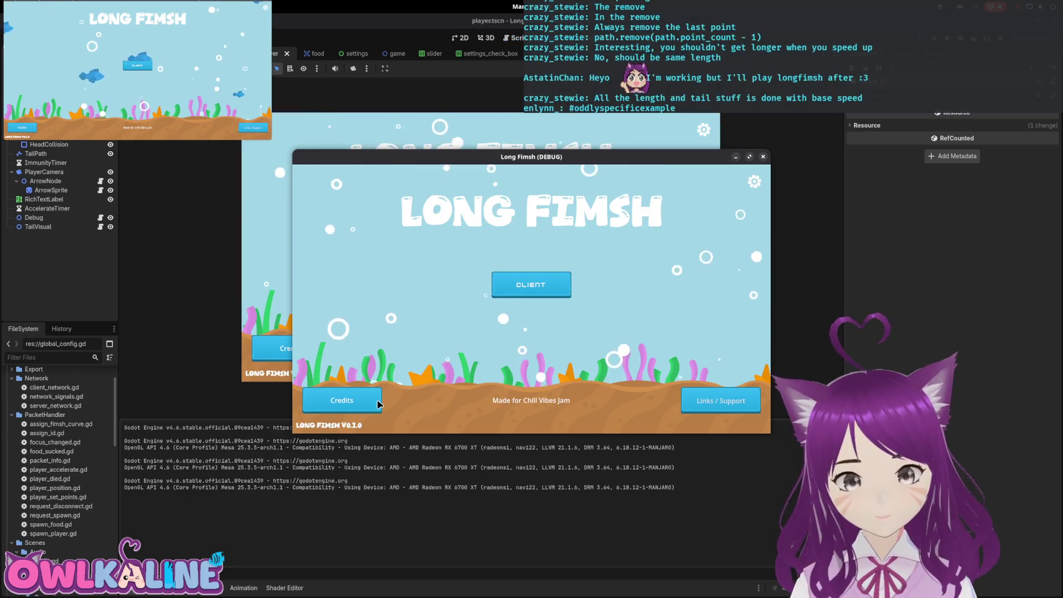
Spectate a match in the hex arena, then stop the debug run with F8
{"action": "left_click", "coordinate": [535, 283]}
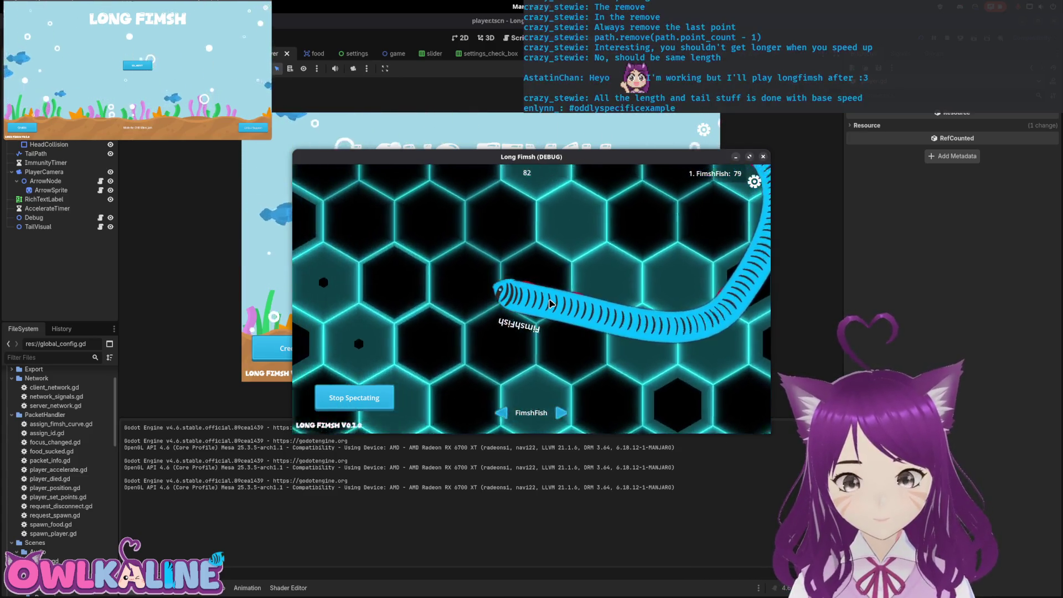
{"action": "key", "text": "F8"}
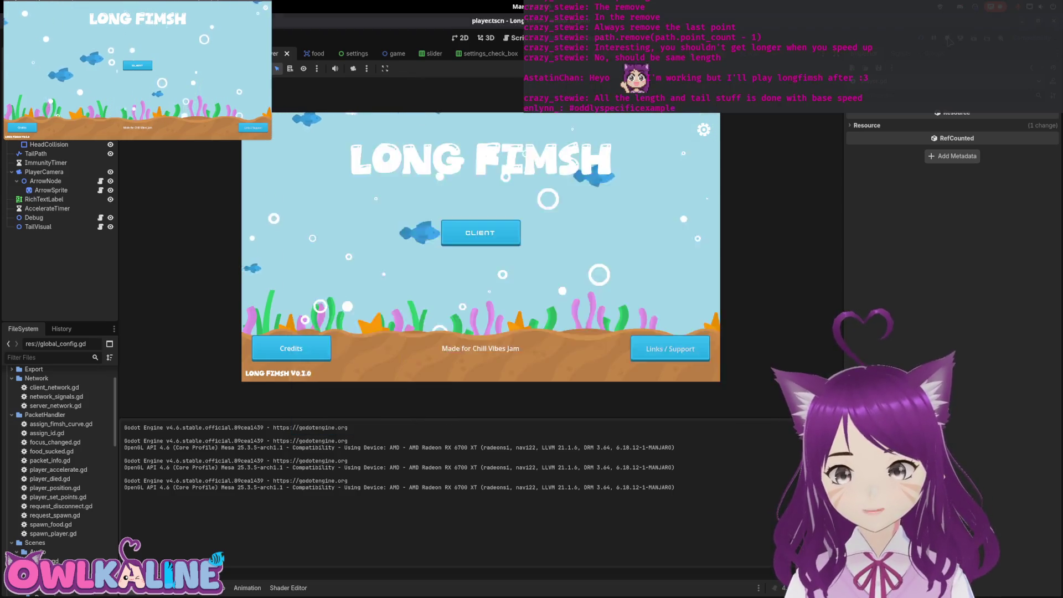
{"action": "scroll", "coordinate": [390, 240], "scroll_direction": "down", "scroll_amount": 1}
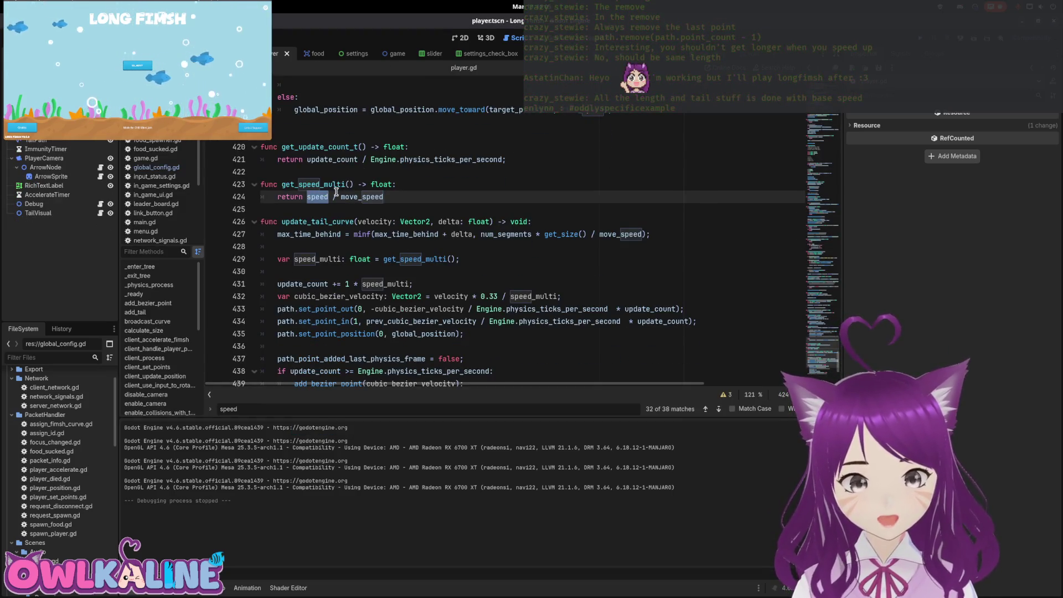
{"action": "scroll", "coordinate": [420, 260], "scroll_direction": "down", "scroll_amount": 1}
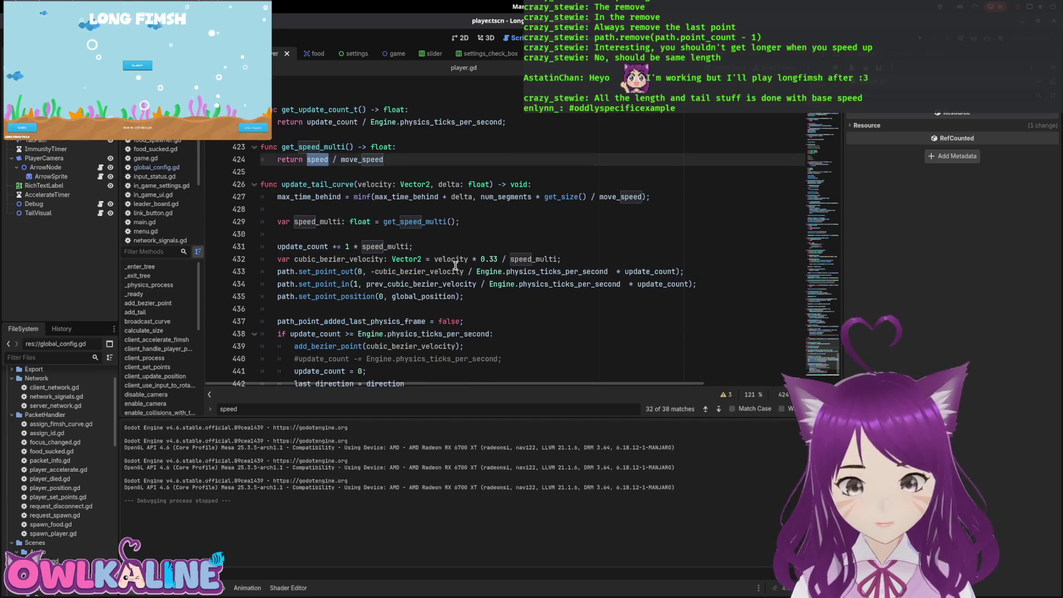
{"action": "scroll", "coordinate": [398, 227], "scroll_direction": "down", "scroll_amount": 1}
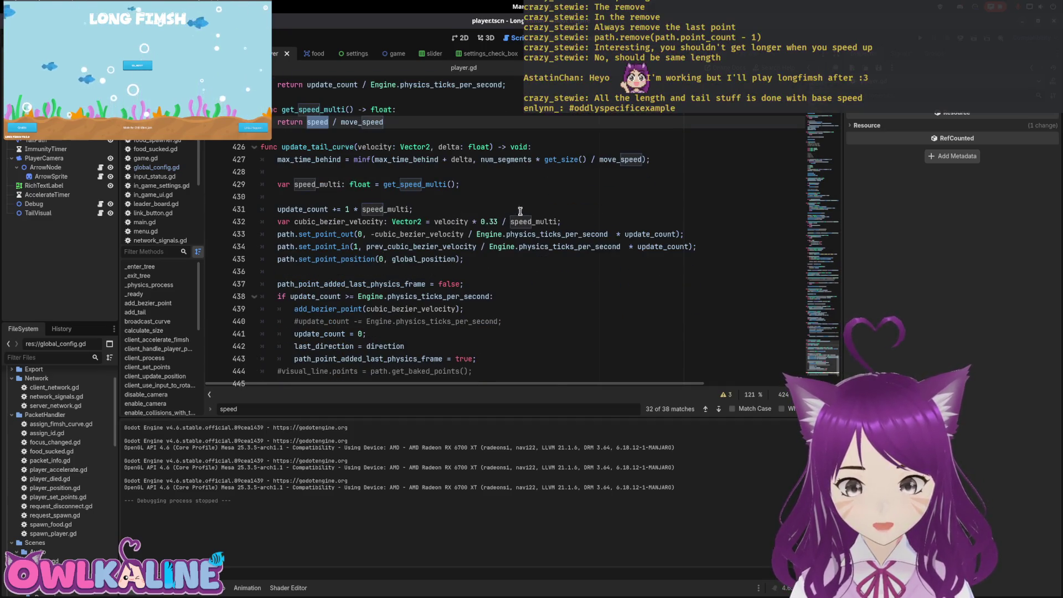
{"action": "scroll", "coordinate": [501, 233], "scroll_direction": "down", "scroll_amount": 3}
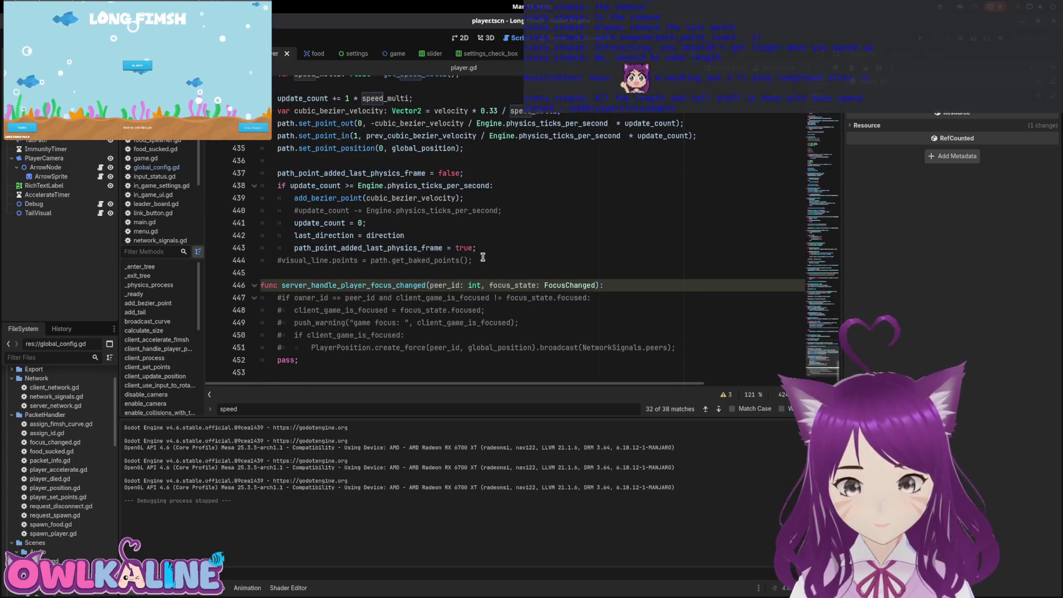
{"action": "scroll", "coordinate": [482, 257], "scroll_direction": "up", "scroll_amount": 2}
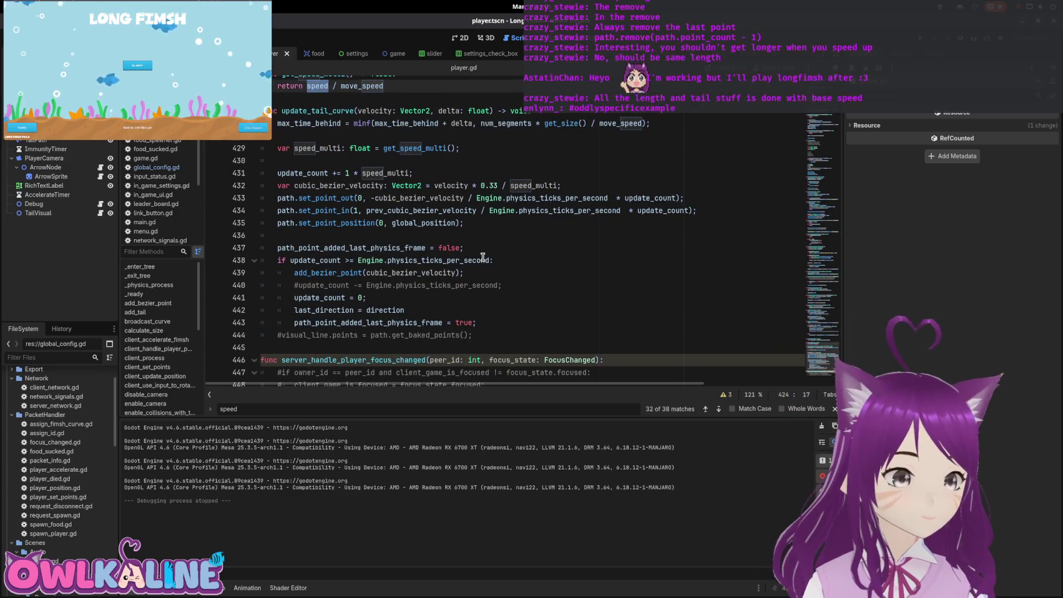
{"action": "double_click", "coordinate": [452, 186]}
{"action": "scroll", "coordinate": [452, 243], "scroll_direction": "up", "scroll_amount": 2}
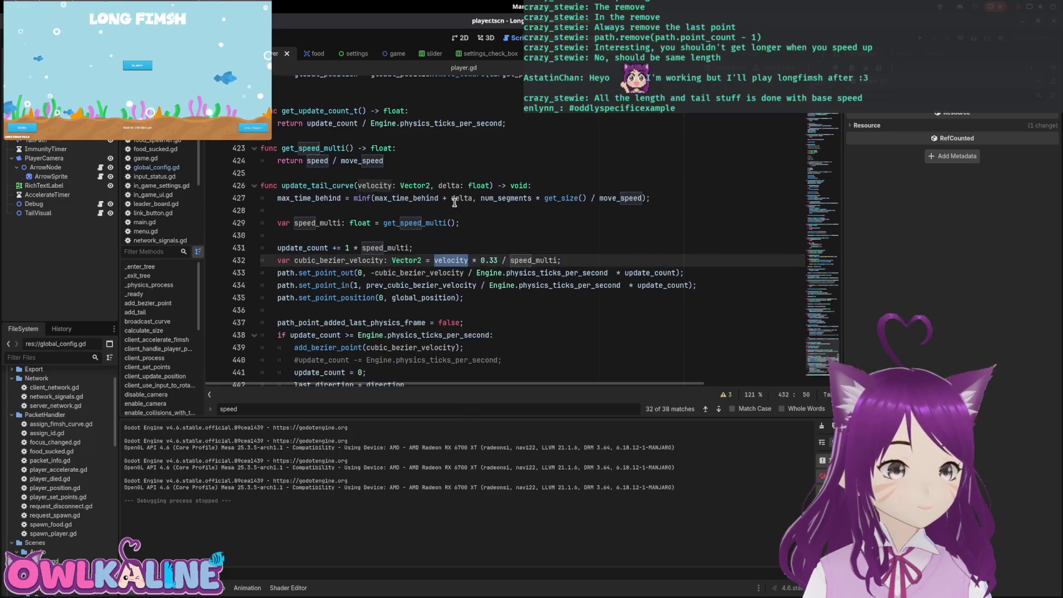
{"action": "scroll", "coordinate": [449, 264], "scroll_direction": "down", "scroll_amount": 1}
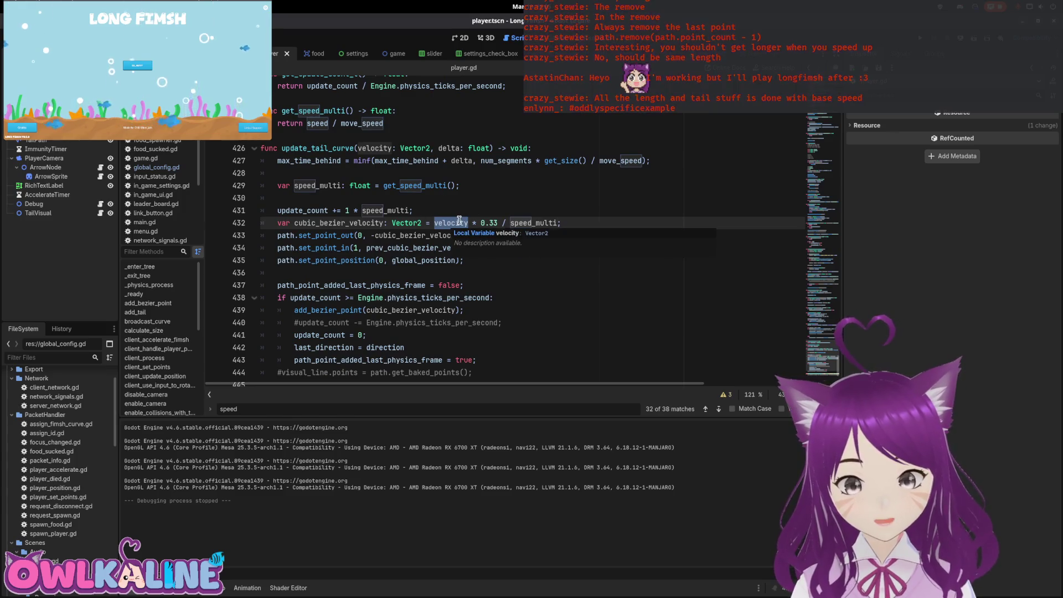
{"action": "mouse_move", "coordinate": [458, 220]}
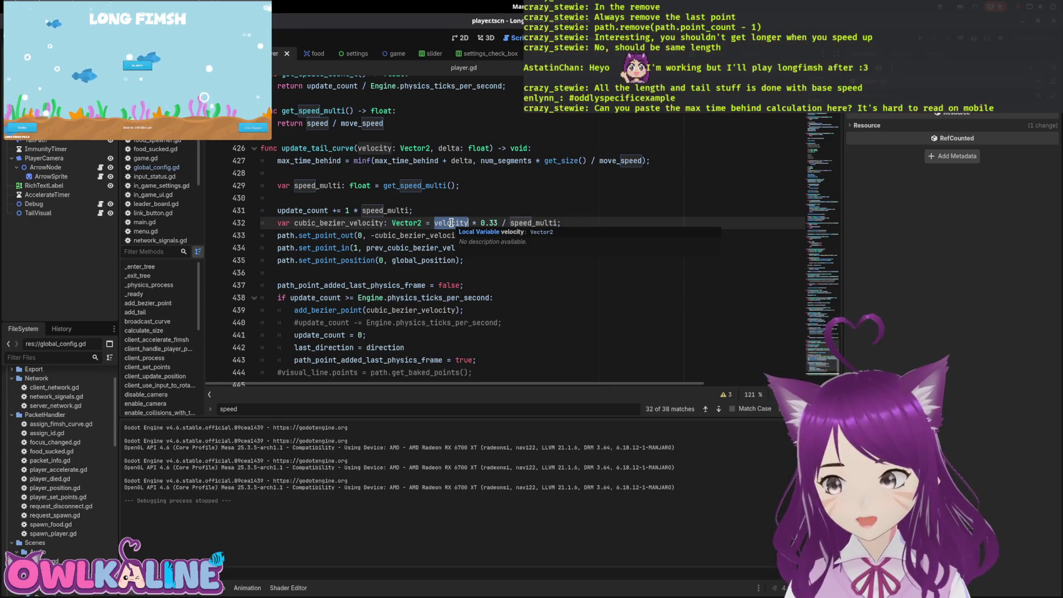
{"action": "left_click", "coordinate": [464, 199]}
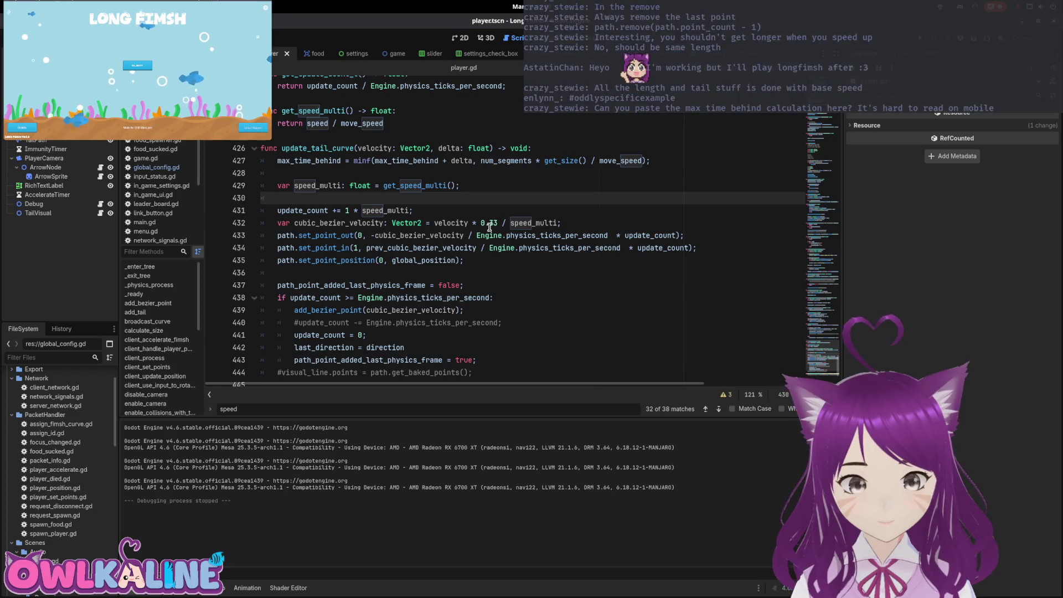
Search player.gd for max_time_behind, reach line 427, and select that calculation line
{"action": "triple_click", "coordinate": [371, 407]}
{"action": "type", "text": "max_time_"}
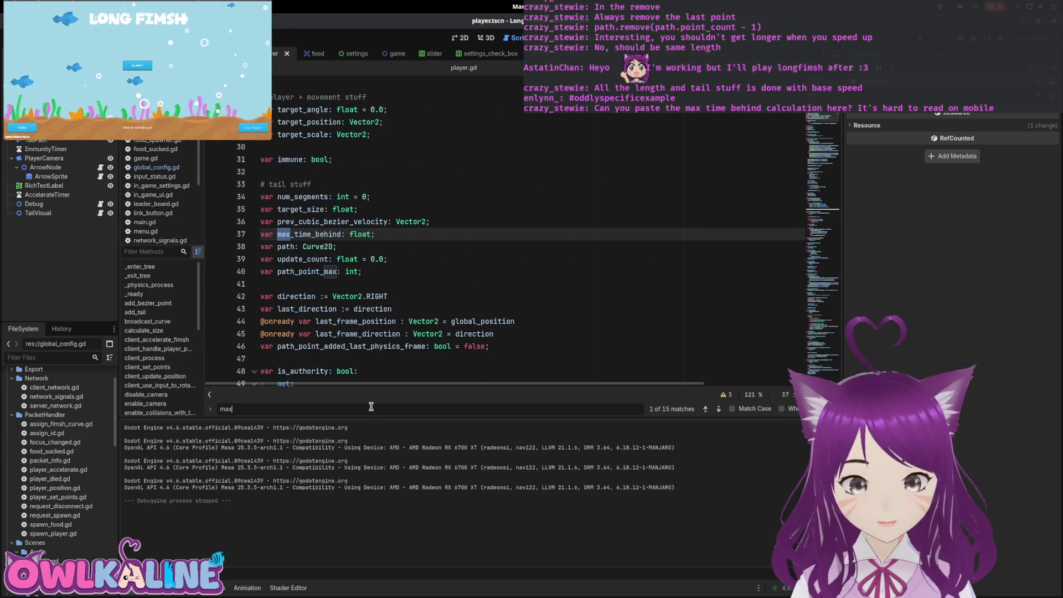
{"action": "type", "text": "behg"}
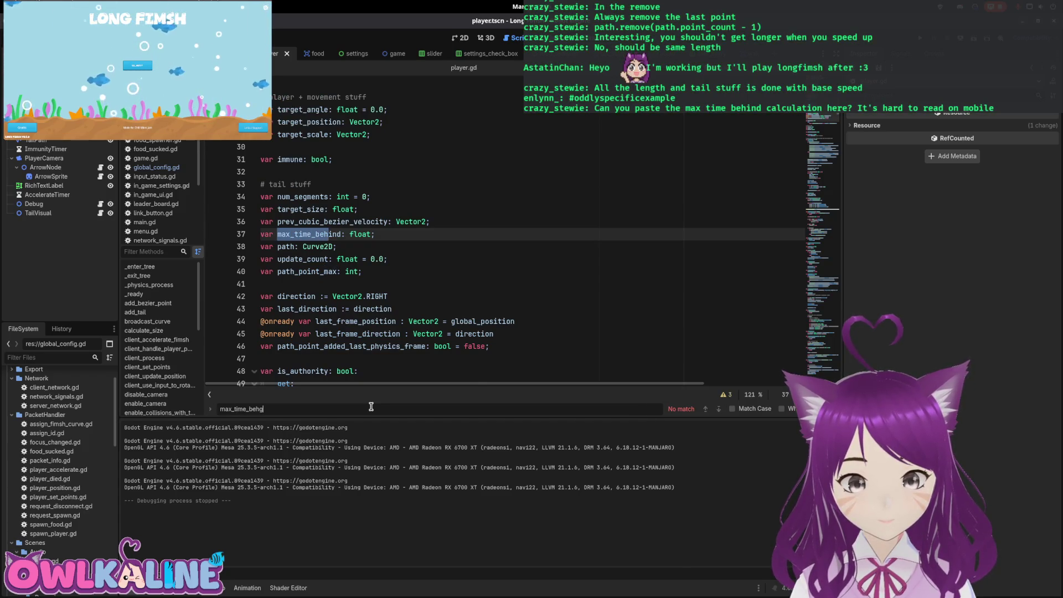
{"action": "key", "text": "BackSpace"}
{"action": "type", "text": "ind"}
{"action": "key", "text": "Return"}
{"action": "key", "text": "Return"}
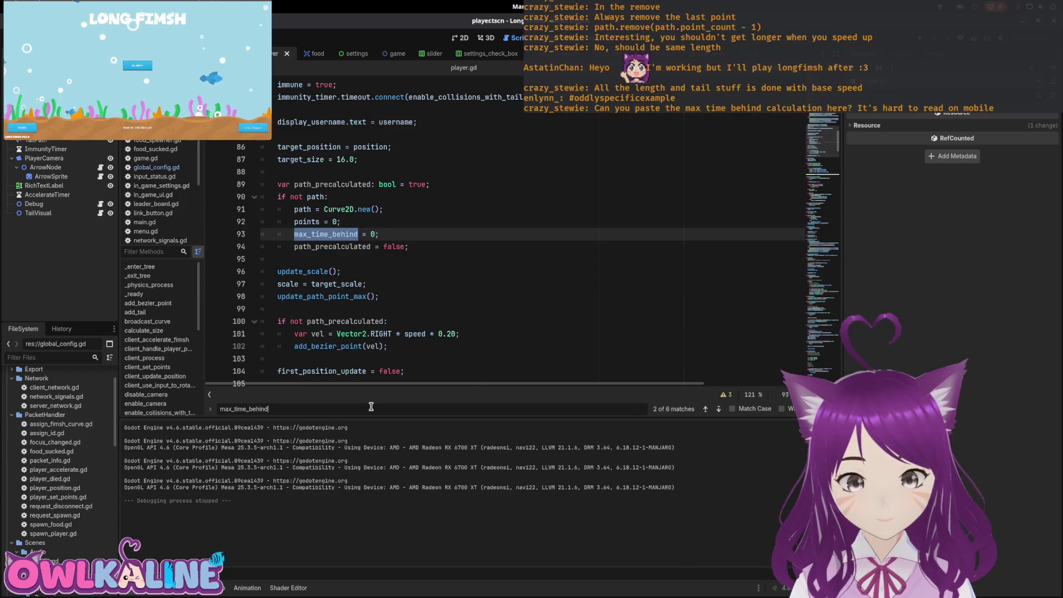
{"action": "key", "text": "Return"}
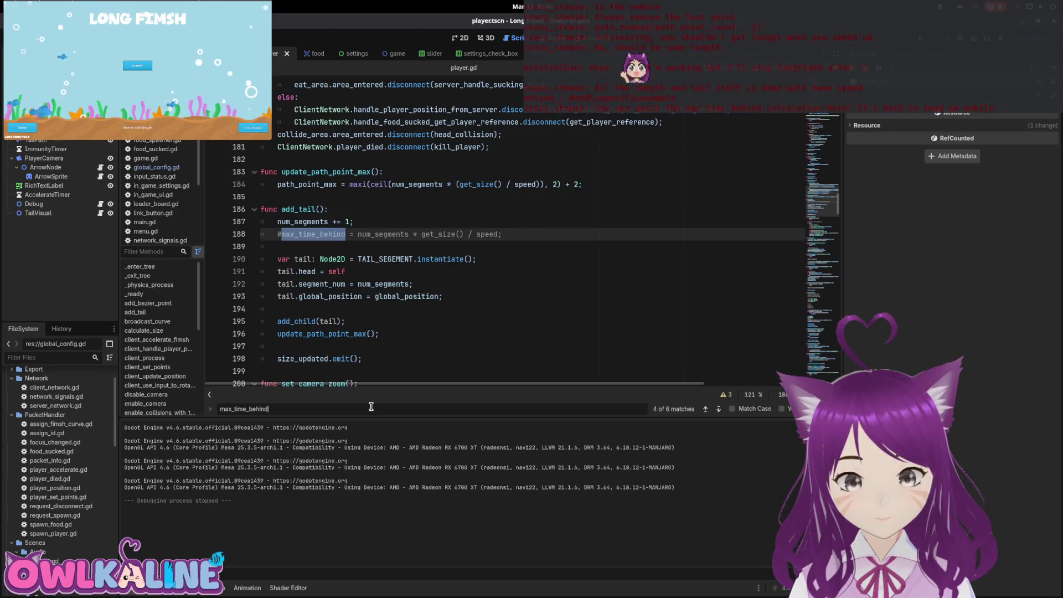
{"action": "key", "text": "Return"}
{"action": "key", "text": "Return"}
{"action": "key", "text": "Return"}
{"action": "key", "text": "Return"}
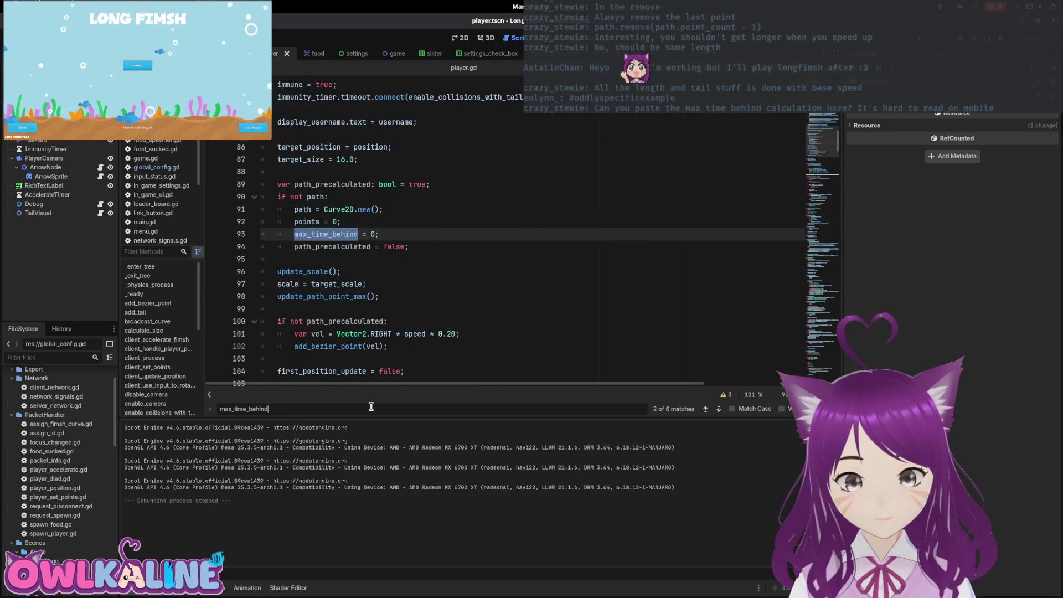
{"action": "left_click_drag", "start_coordinate": [658, 243], "coordinate": [278, 234]}
{"action": "right_click", "coordinate": [279, 235]}
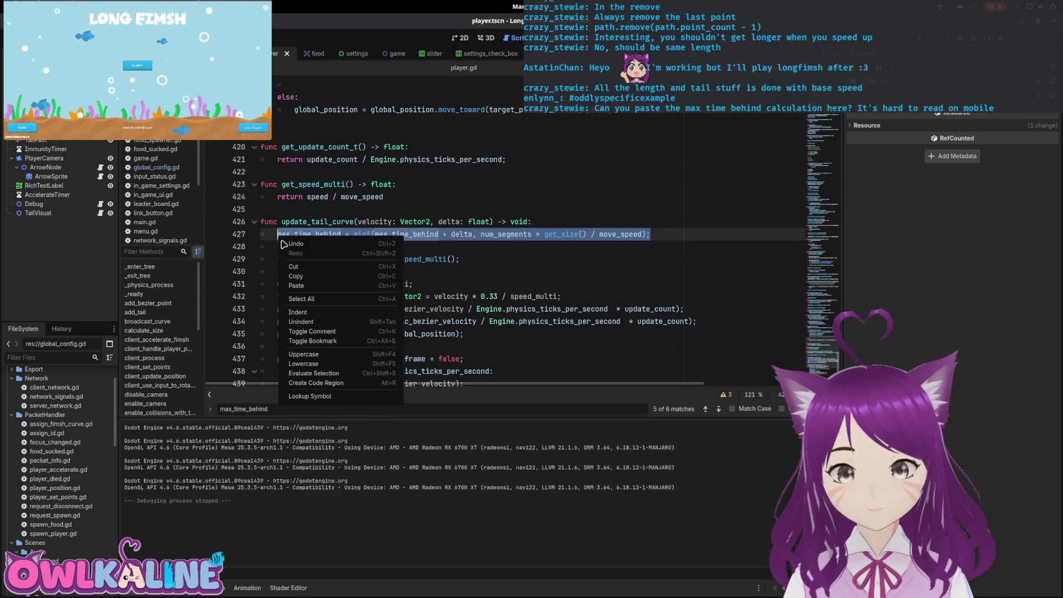
{"action": "left_click", "coordinate": [304, 277]}
{"action": "key", "text": "super"}
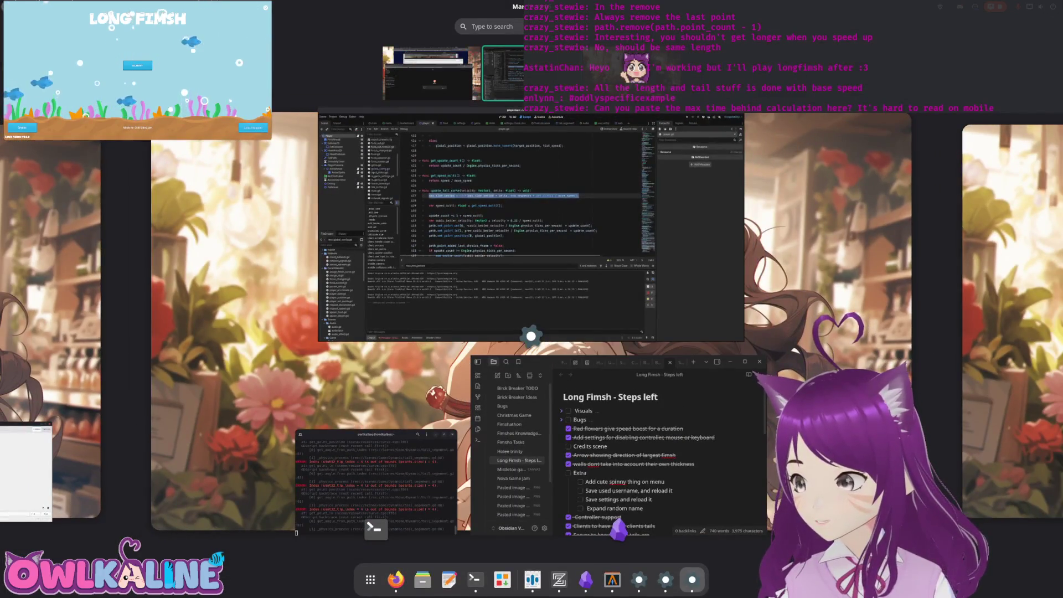
{"action": "key", "text": "super"}
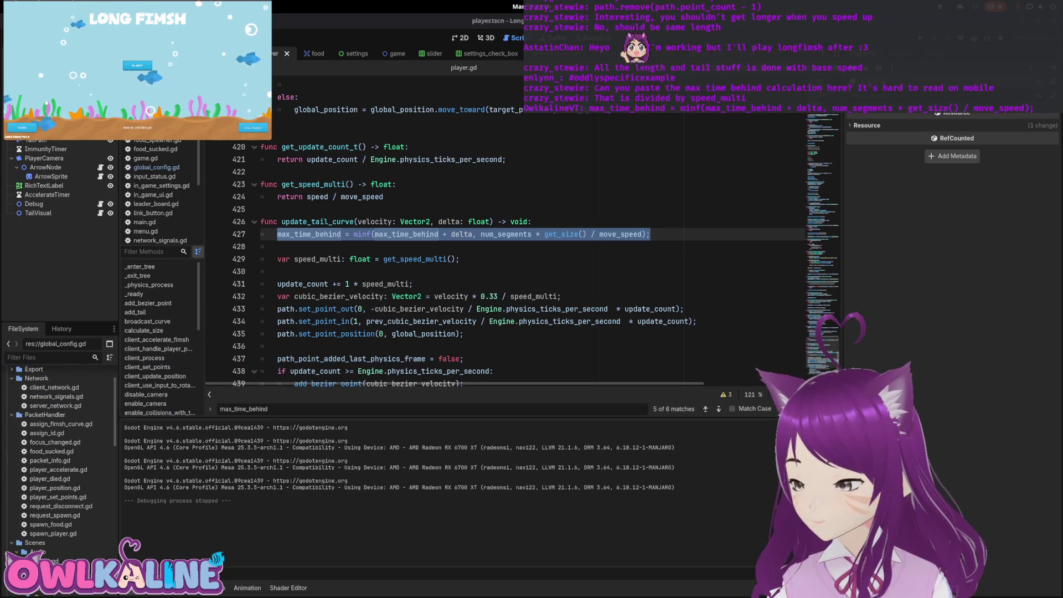
Review update_tail_curve's speed_multi and max_time_behind lines, then open TailVisual's tail_visual.gd script
{"action": "scroll", "coordinate": [610, 302], "scroll_direction": "down", "scroll_amount": 5}
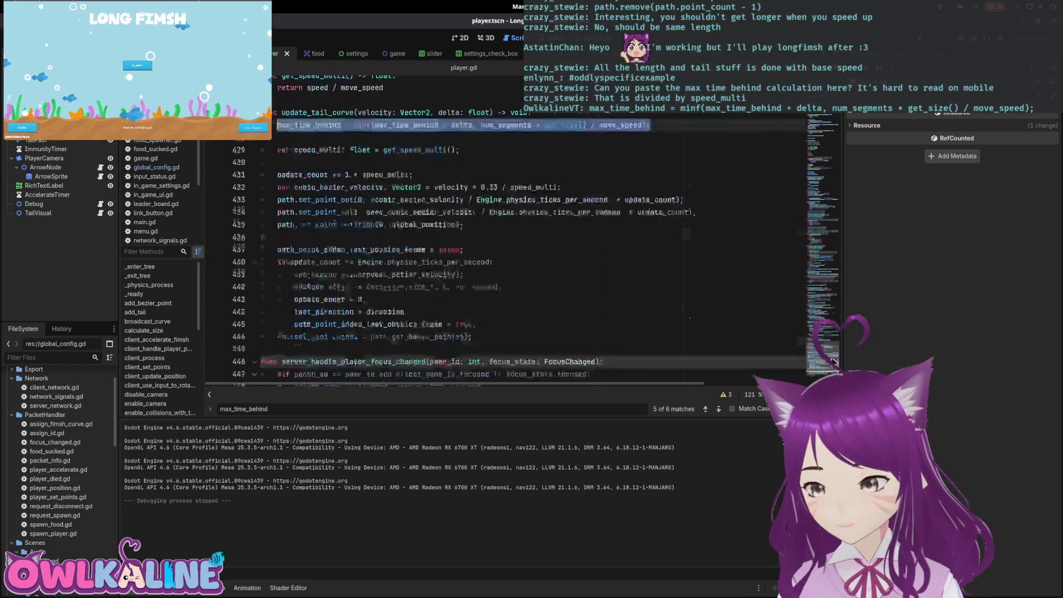
{"action": "scroll", "coordinate": [523, 248], "scroll_direction": "up", "scroll_amount": 3}
{"action": "left_click", "coordinate": [488, 222]}
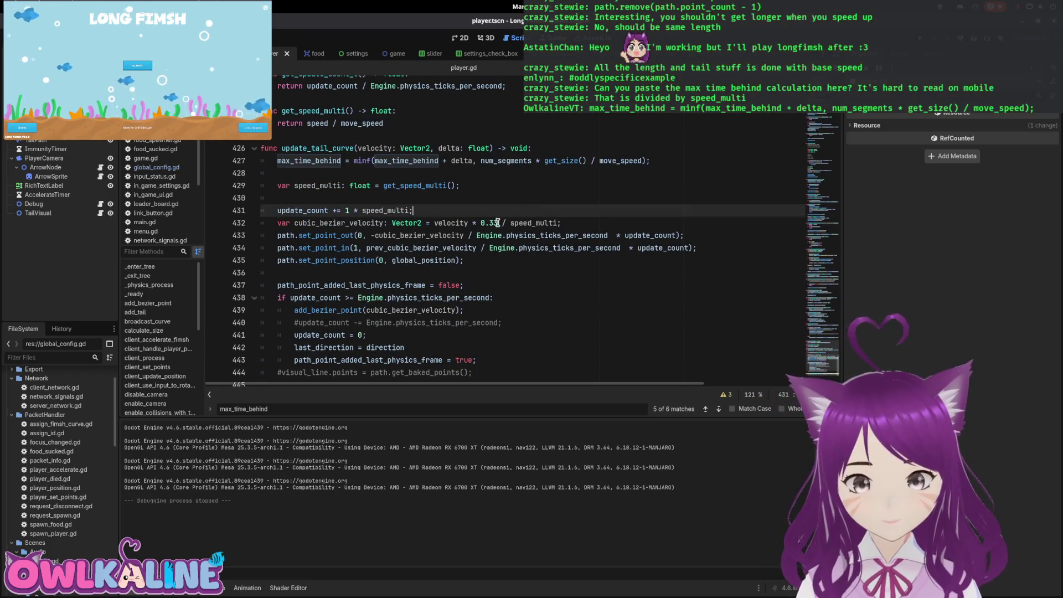
{"action": "left_click", "coordinate": [354, 186]}
{"action": "scroll", "coordinate": [401, 185], "scroll_direction": "up", "scroll_amount": 2}
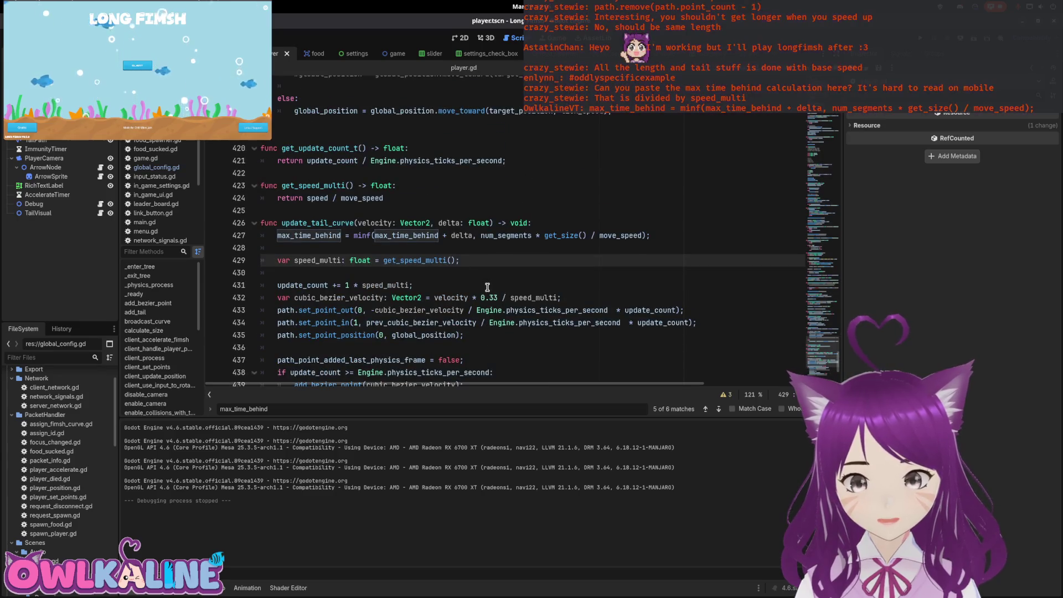
{"action": "scroll", "coordinate": [592, 319], "scroll_direction": "down", "scroll_amount": 1}
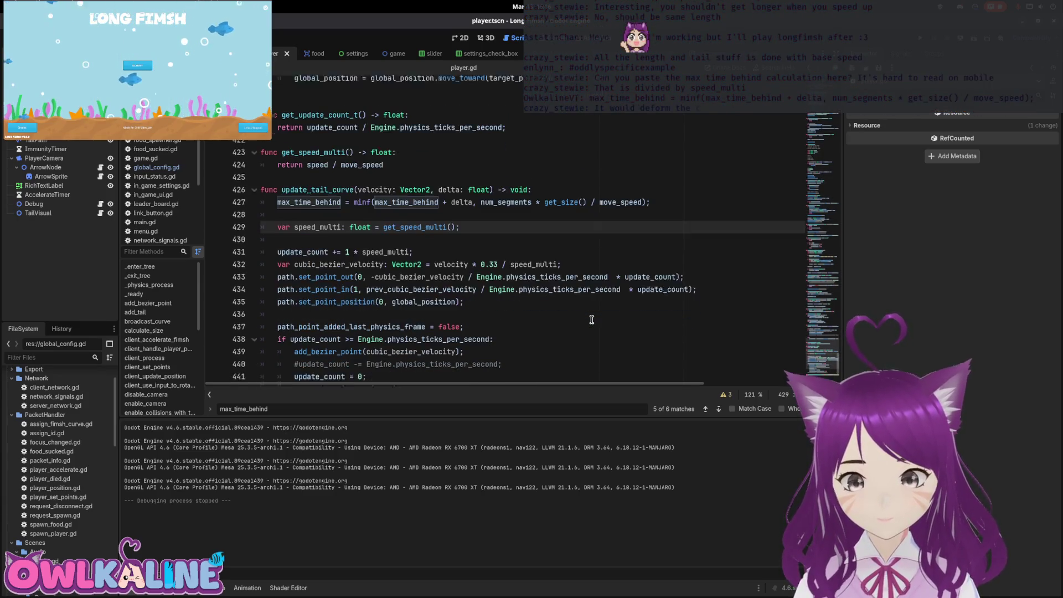
{"action": "scroll", "coordinate": [591, 319], "scroll_direction": "down", "scroll_amount": 1}
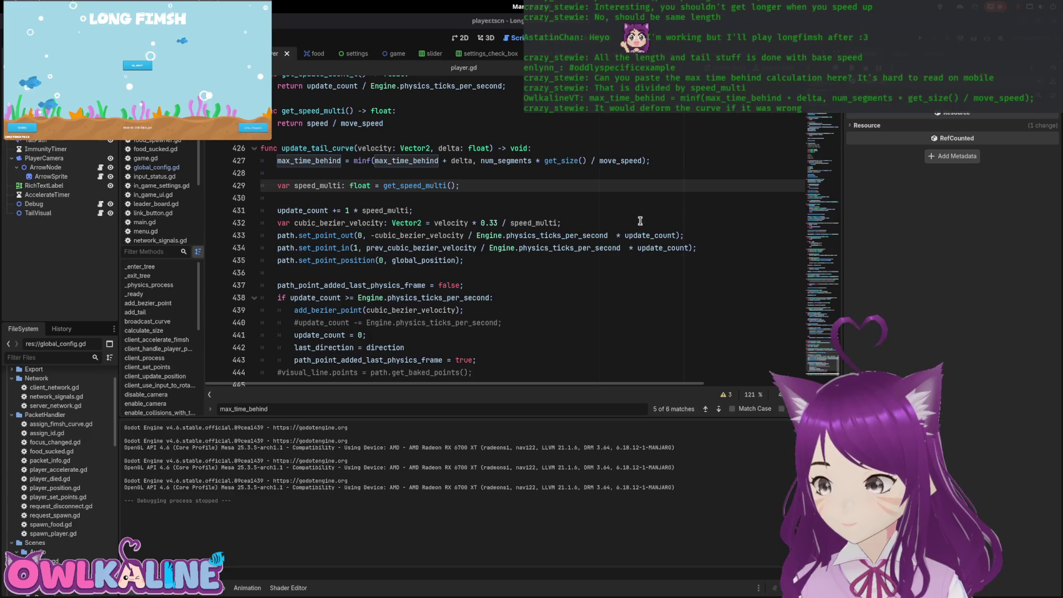
{"action": "scroll", "coordinate": [562, 241], "scroll_direction": "down", "scroll_amount": 2}
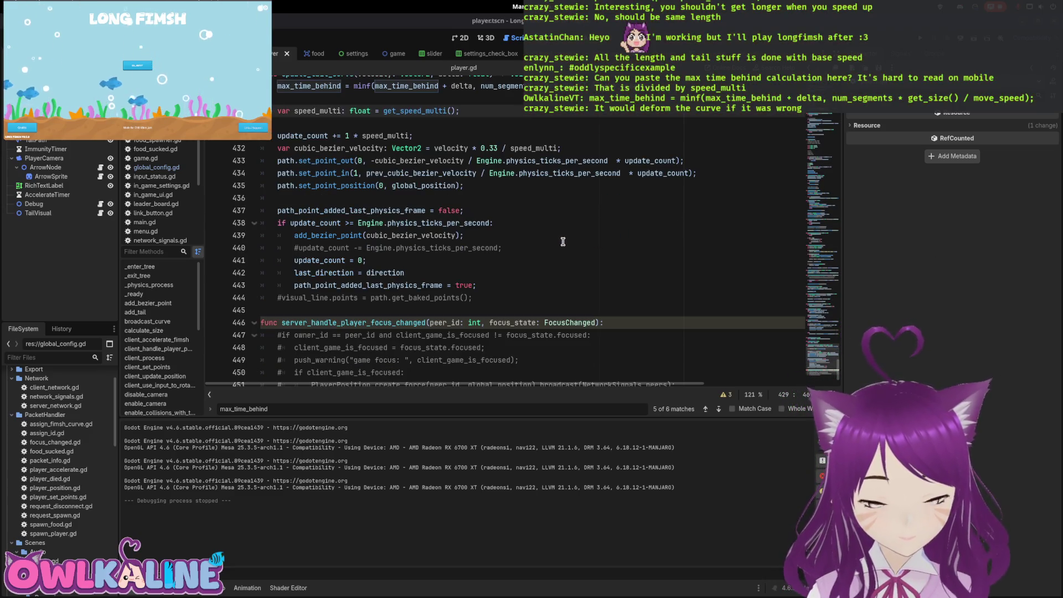
{"action": "scroll", "coordinate": [562, 242], "scroll_direction": "up", "scroll_amount": 2}
{"action": "scroll", "coordinate": [563, 242], "scroll_direction": "up", "scroll_amount": 2}
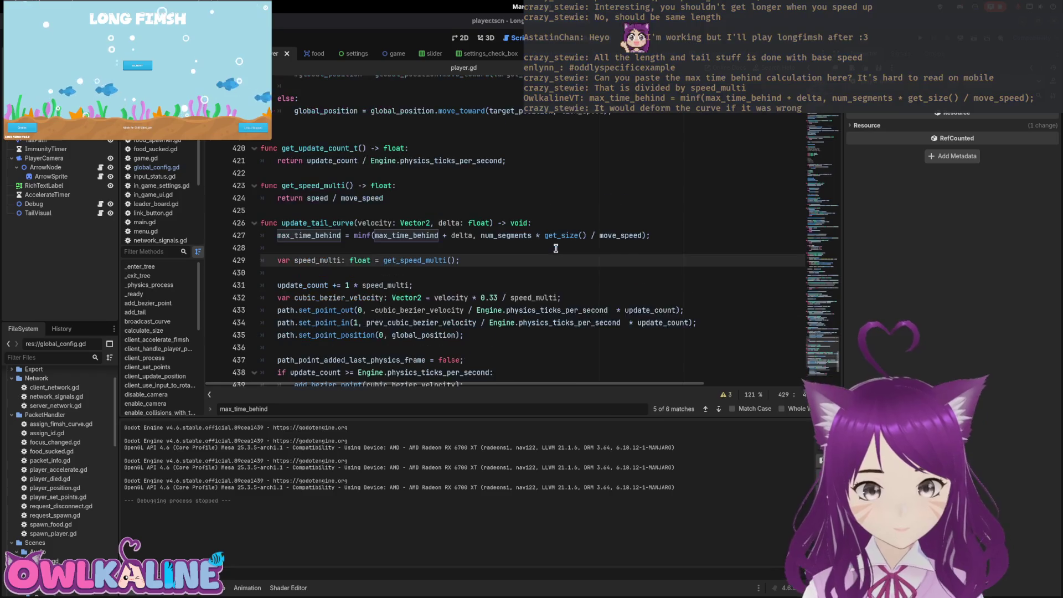
{"action": "left_click", "coordinate": [362, 237]}
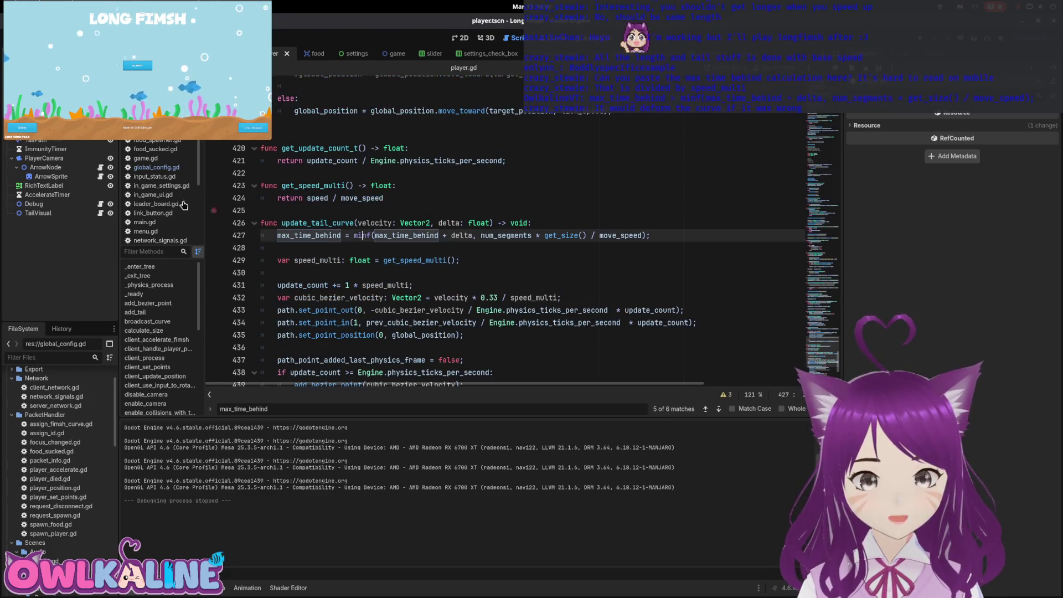
{"action": "left_click", "coordinate": [100, 213]}
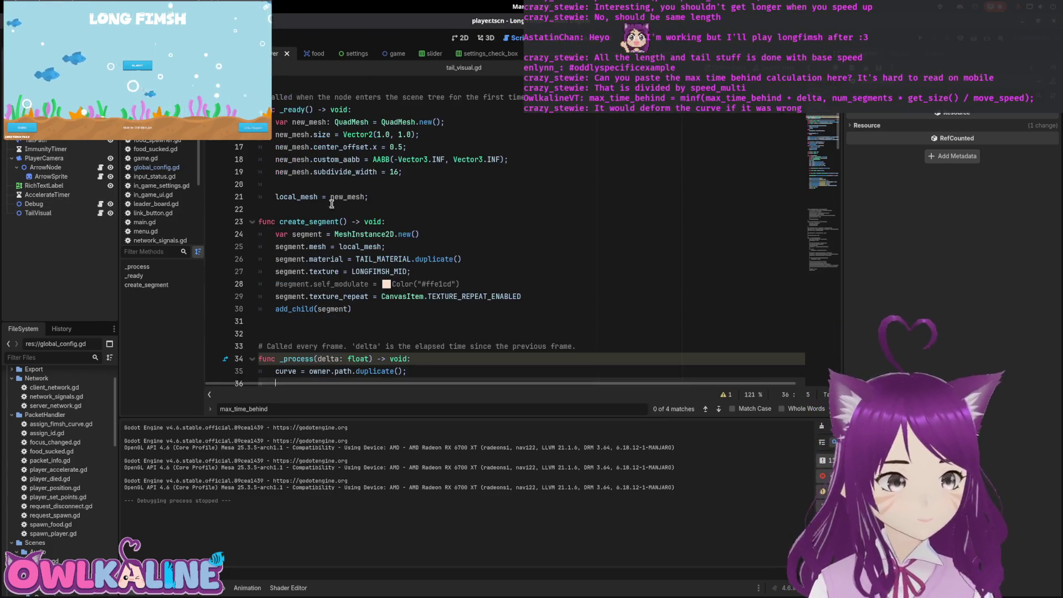
Read through tail_visual.gd's segment code, including the set_point_in and set_point_out lines
{"action": "scroll", "coordinate": [482, 209], "scroll_direction": "down", "scroll_amount": 5}
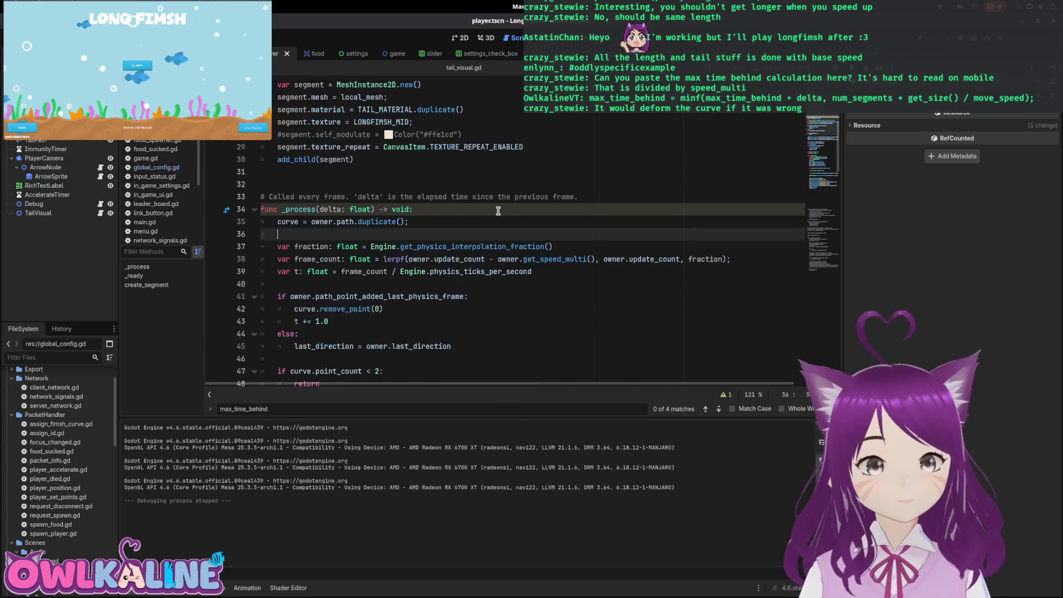
{"action": "scroll", "coordinate": [508, 214], "scroll_direction": "down", "scroll_amount": 2}
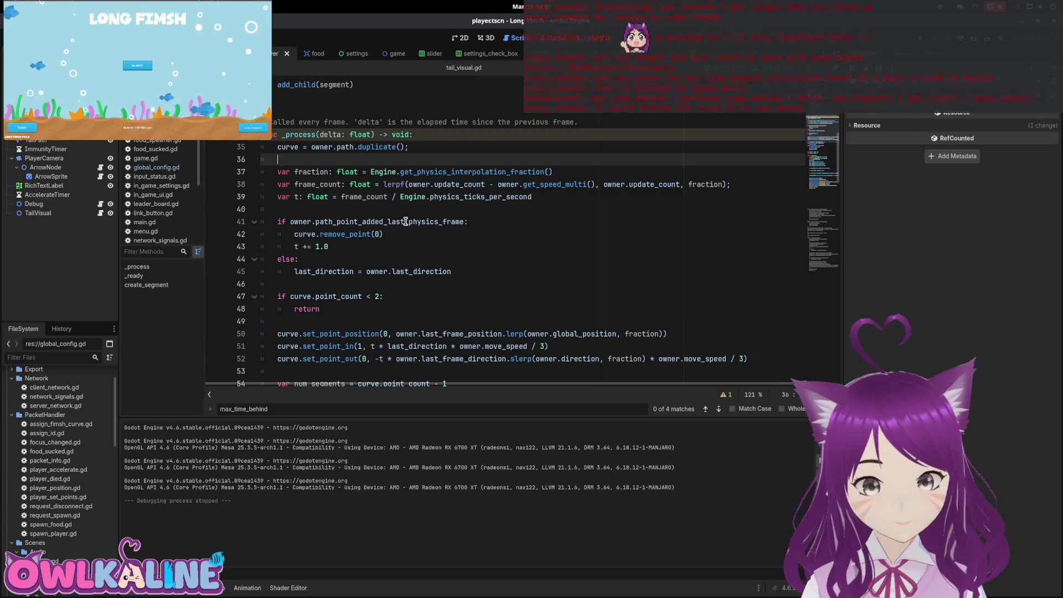
{"action": "scroll", "coordinate": [406, 222], "scroll_direction": "down", "scroll_amount": 3}
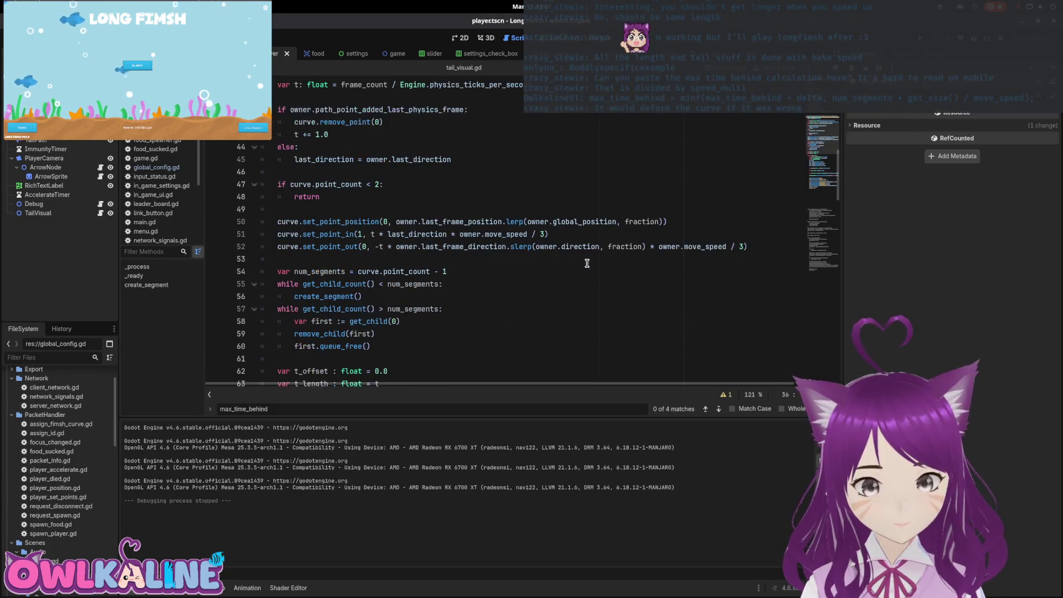
{"action": "left_click", "coordinate": [700, 247]}
{"action": "left_click", "coordinate": [467, 233]}
{"action": "scroll", "coordinate": [477, 259], "scroll_direction": "down", "scroll_amount": 3}
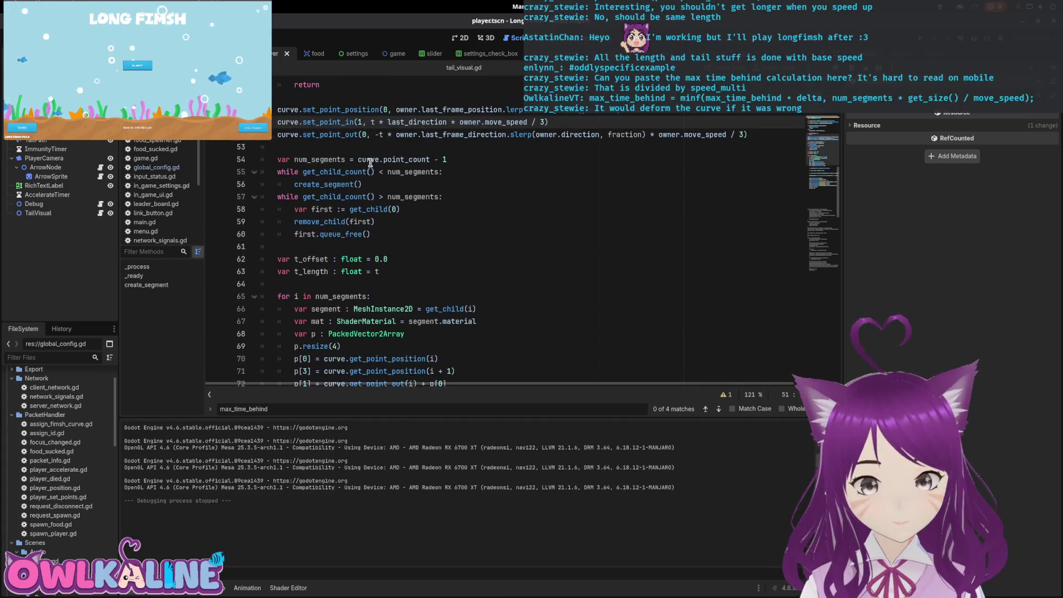
{"action": "scroll", "coordinate": [383, 222], "scroll_direction": "down", "scroll_amount": 5}
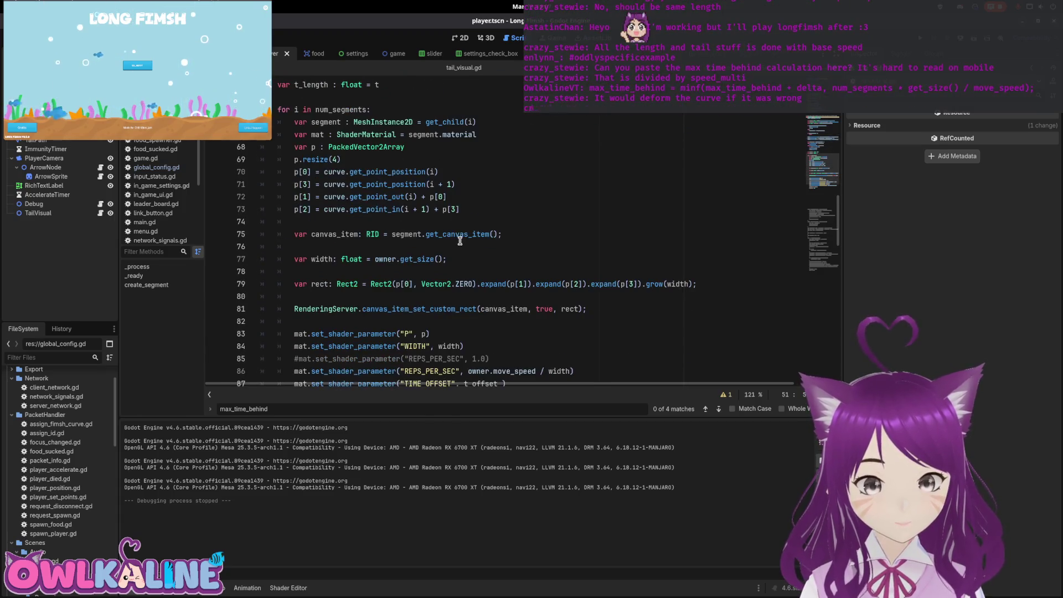
{"action": "scroll", "coordinate": [460, 241], "scroll_direction": "down", "scroll_amount": 1}
{"action": "scroll", "coordinate": [462, 241], "scroll_direction": "down", "scroll_amount": 1}
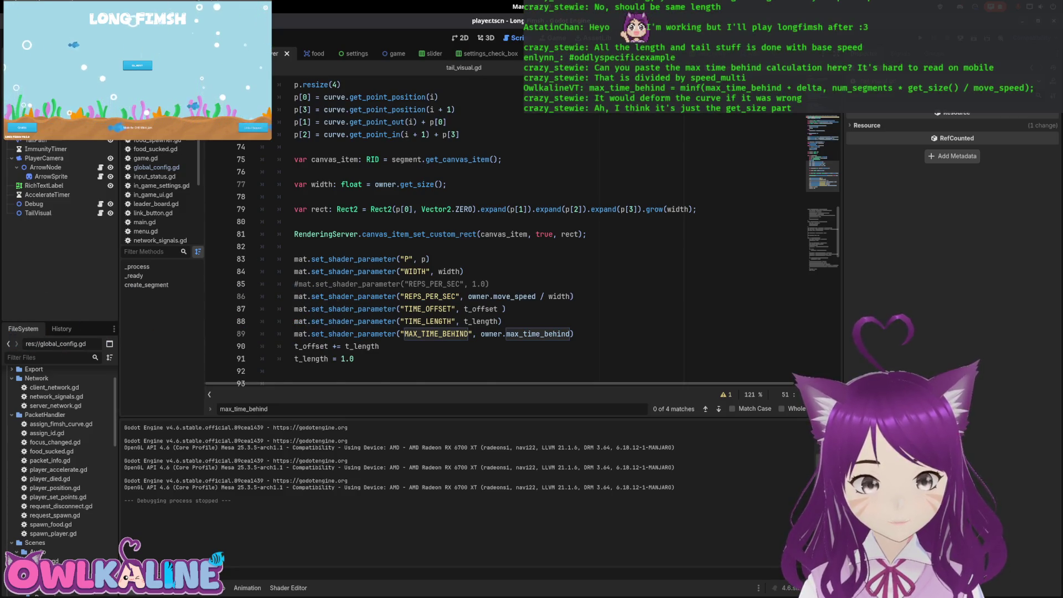
Return to player.gd and bring the get_size function definition into view
{"action": "left_click", "coordinate": [147, 246]}
{"action": "double_click", "coordinate": [551, 246]}
{"action": "mouse_move", "coordinate": [826, 357]}
{"action": "left_mouse_down"}
{"action": "mouse_move", "coordinate": [823, 119]}
{"action": "mouse_move", "coordinate": [824, 133]}
{"action": "left_mouse_up"}
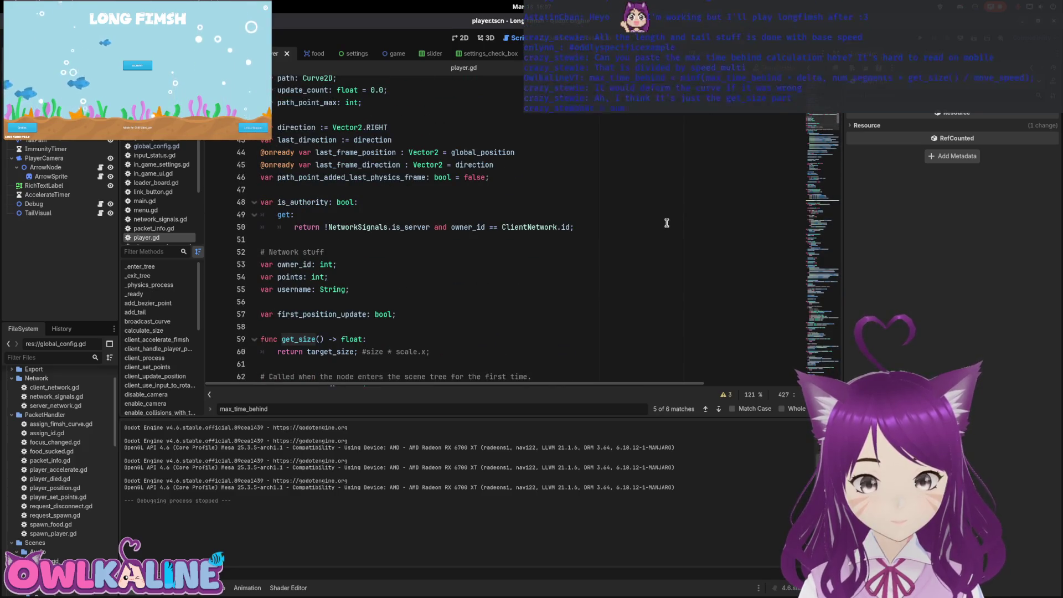
Check get_size's return of target_size, then scroll down player.gd toward add_tail
{"action": "scroll", "coordinate": [666, 222], "scroll_direction": "down", "scroll_amount": 4}
{"action": "left_click", "coordinate": [364, 201]}
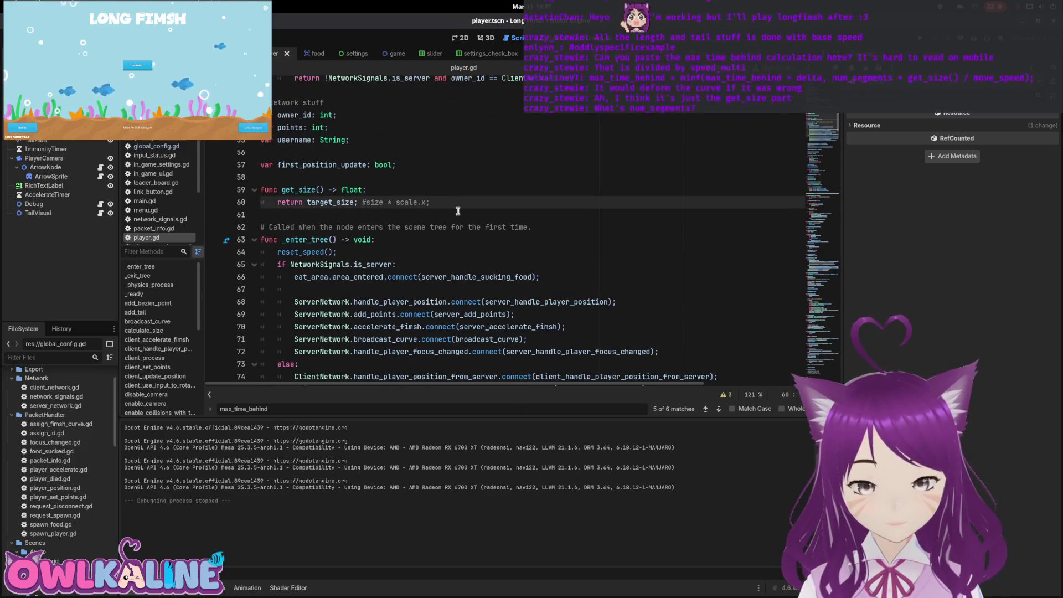
{"action": "scroll", "coordinate": [458, 210], "scroll_direction": "up", "scroll_amount": 1}
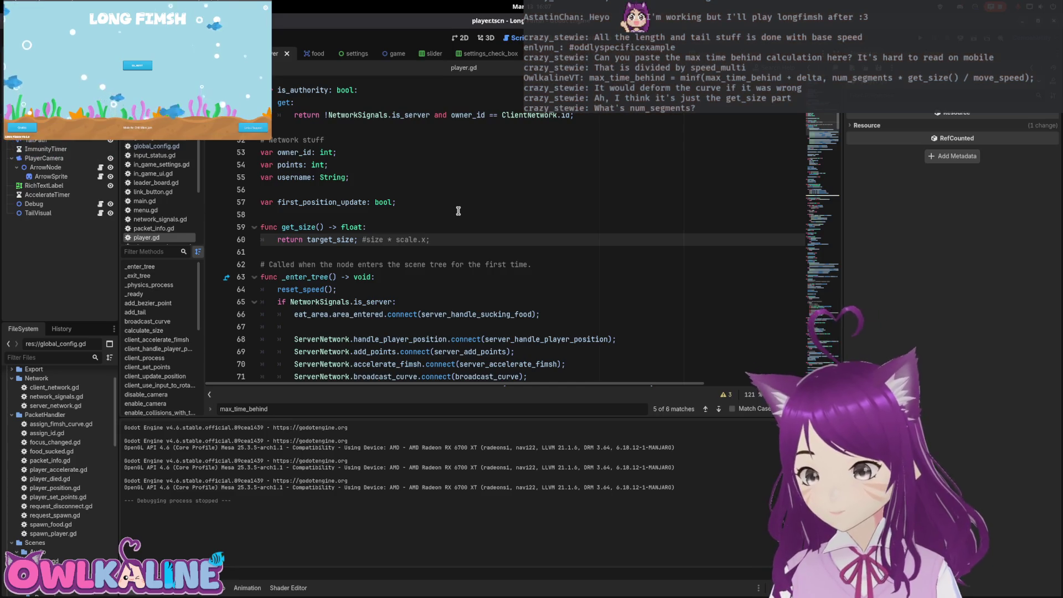
{"action": "scroll", "coordinate": [458, 210], "scroll_direction": "down", "scroll_amount": 12}
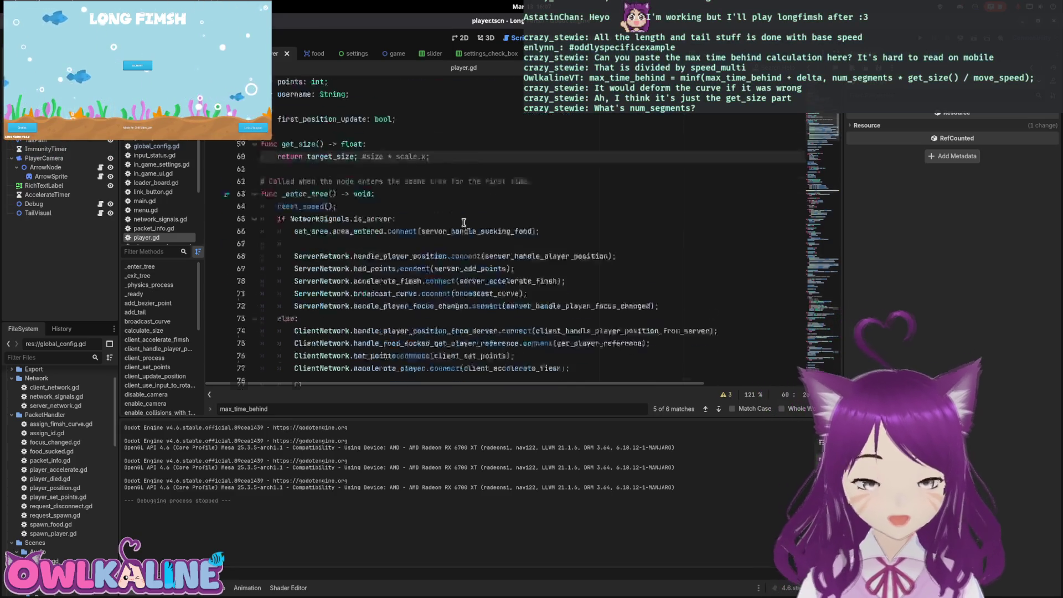
{"action": "scroll", "coordinate": [309, 177], "scroll_direction": "down", "scroll_amount": 14}
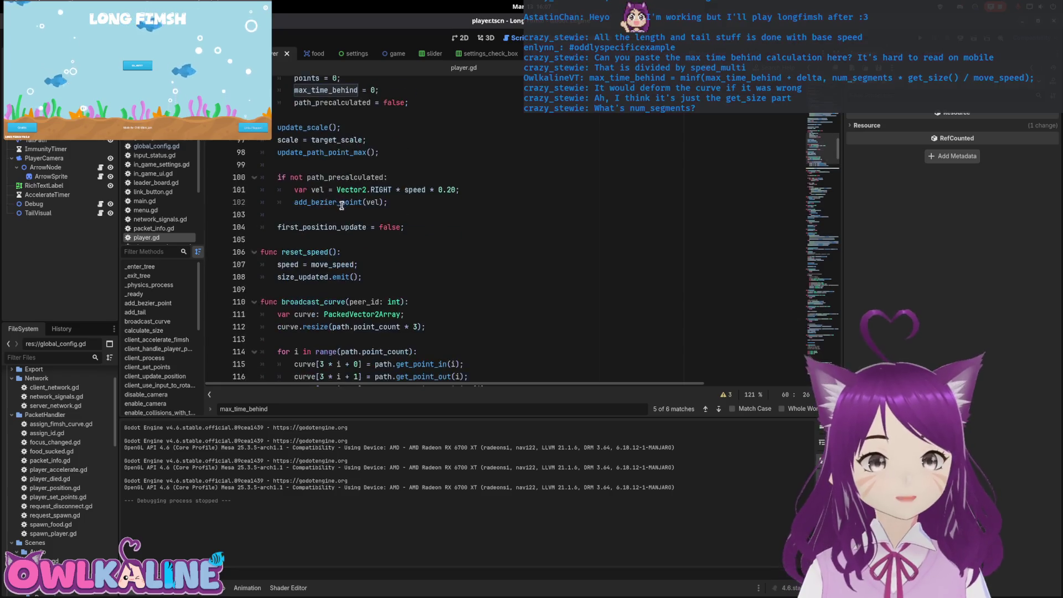
{"action": "scroll", "coordinate": [346, 217], "scroll_direction": "down", "scroll_amount": 14}
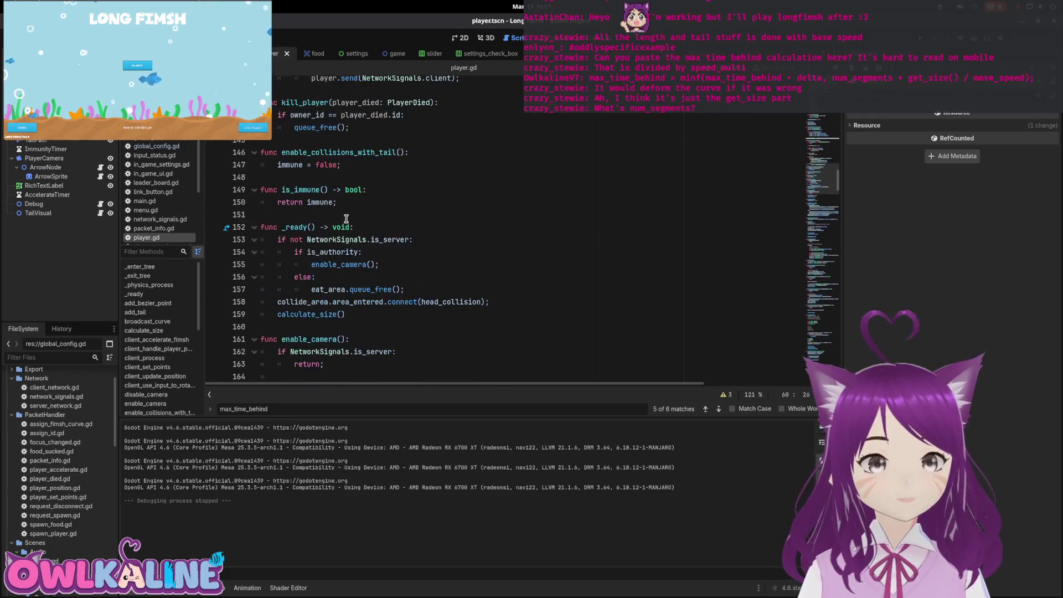
{"action": "scroll", "coordinate": [334, 227], "scroll_direction": "down", "scroll_amount": 4}
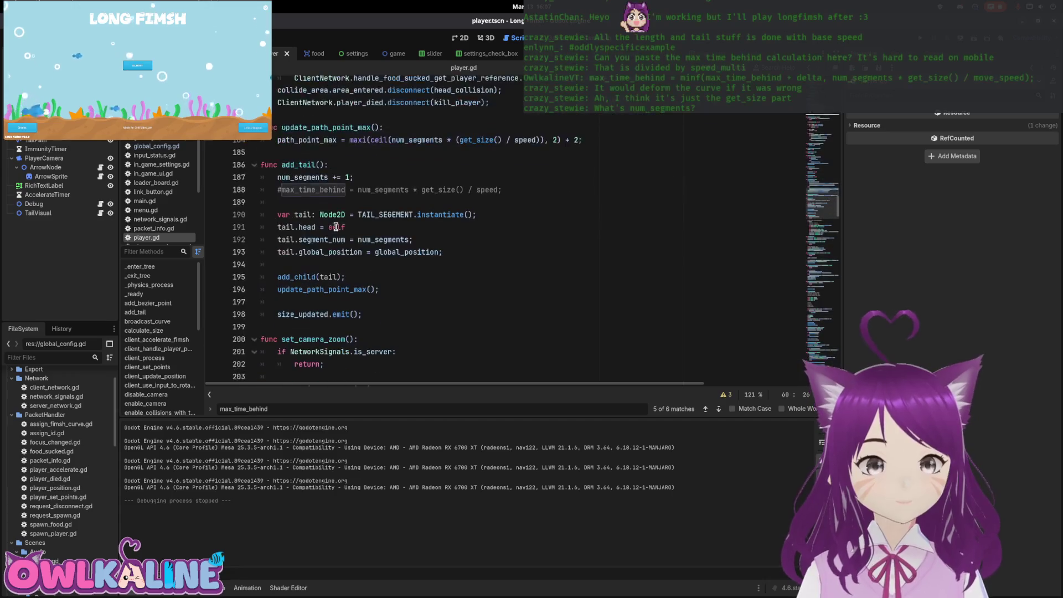
Highlight num_segments uses in add_tail, inspect its tooltip, and return near line 427
{"action": "left_click", "coordinate": [303, 178]}
{"action": "double_click", "coordinate": [306, 178]}
{"action": "scroll", "coordinate": [313, 186], "scroll_direction": "down", "scroll_amount": 1}
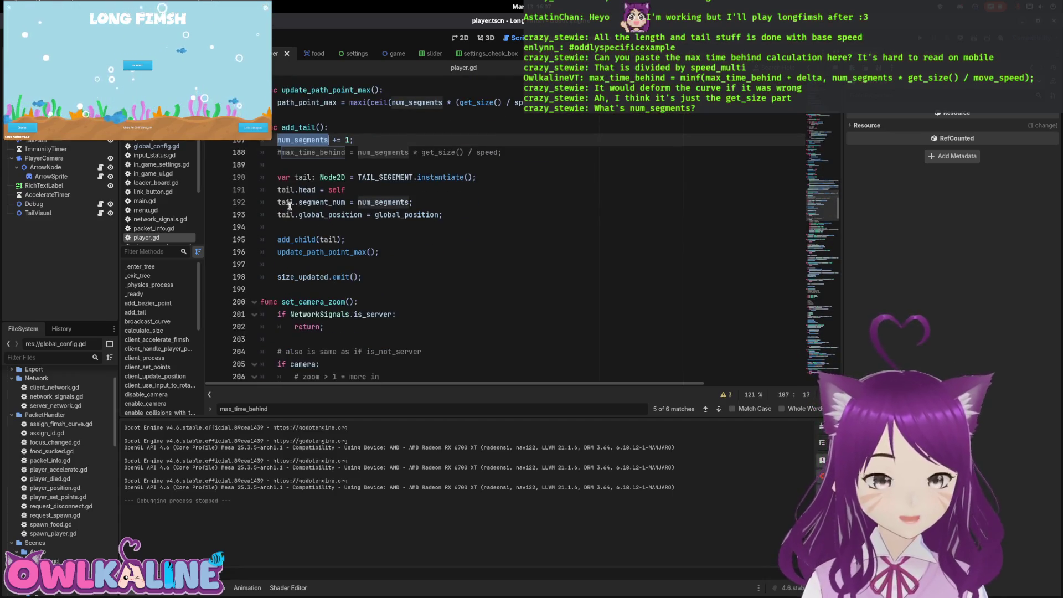
{"action": "left_click_drag", "start_coordinate": [412, 202], "coordinate": [279, 201]}
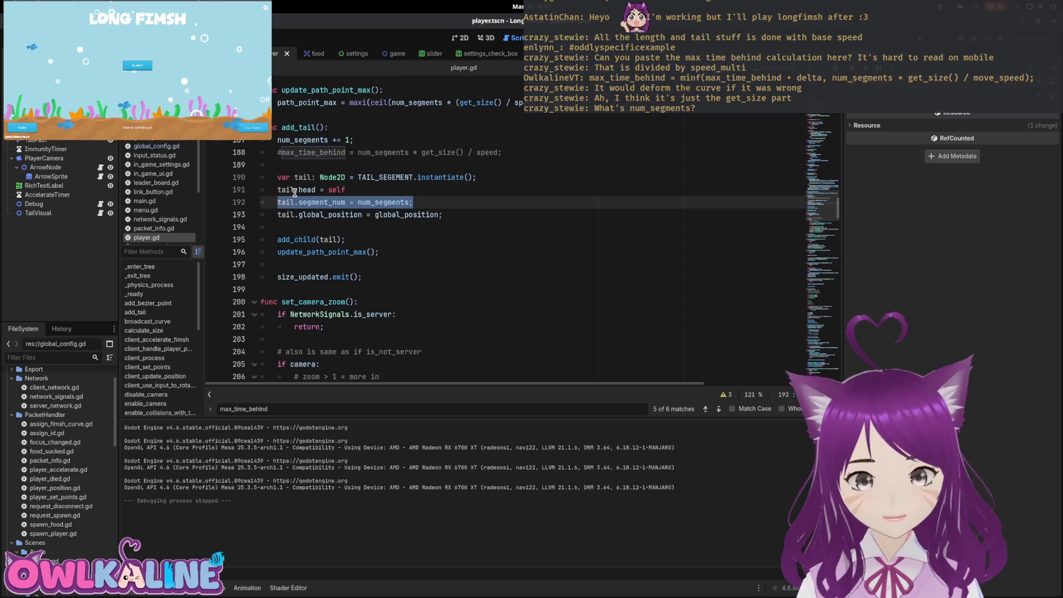
{"action": "scroll", "coordinate": [332, 221], "scroll_direction": "up", "scroll_amount": 1}
{"action": "left_click", "coordinate": [383, 240]}
{"action": "left_click", "coordinate": [335, 239]}
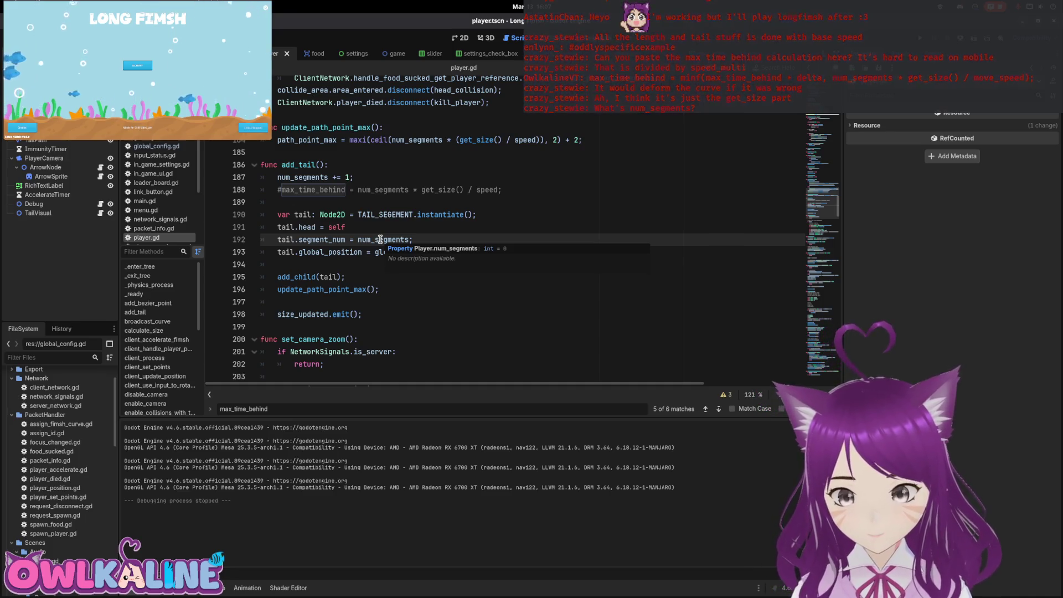
{"action": "left_click", "coordinate": [550, 206]}
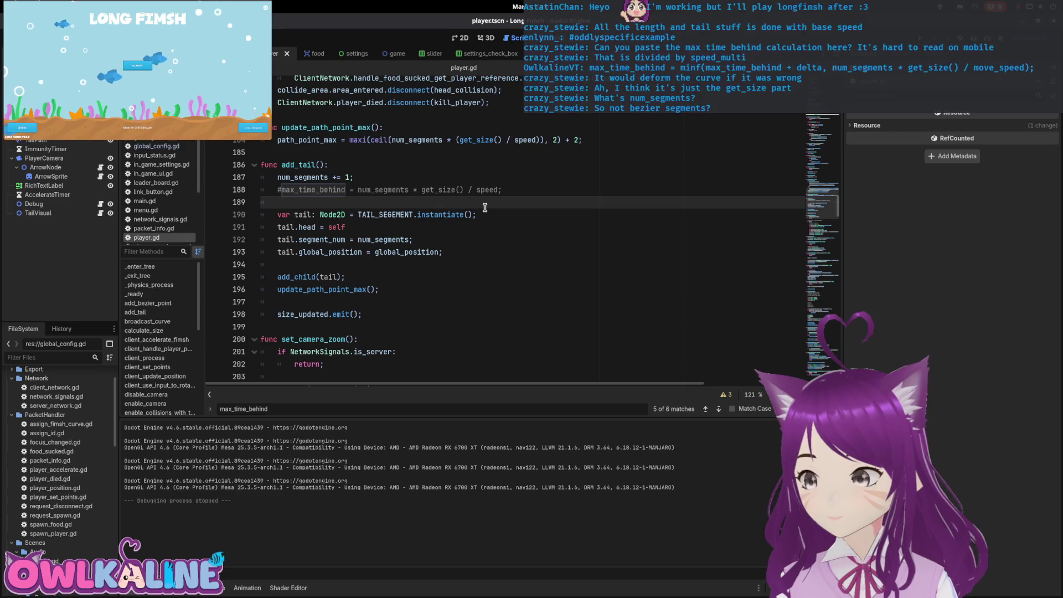
{"action": "left_click_drag", "start_coordinate": [806, 221], "coordinate": [808, 354]}
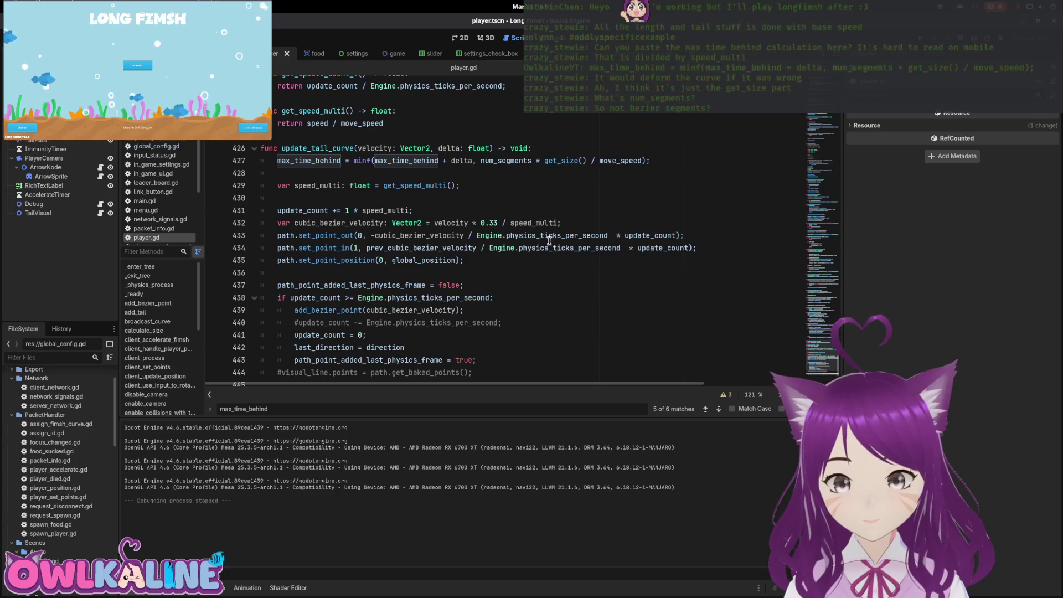
{"action": "scroll", "coordinate": [490, 243], "scroll_direction": "up", "scroll_amount": 1}
{"action": "double_click", "coordinate": [494, 203]}
{"action": "scroll", "coordinate": [493, 222], "scroll_direction": "up", "scroll_amount": 1}
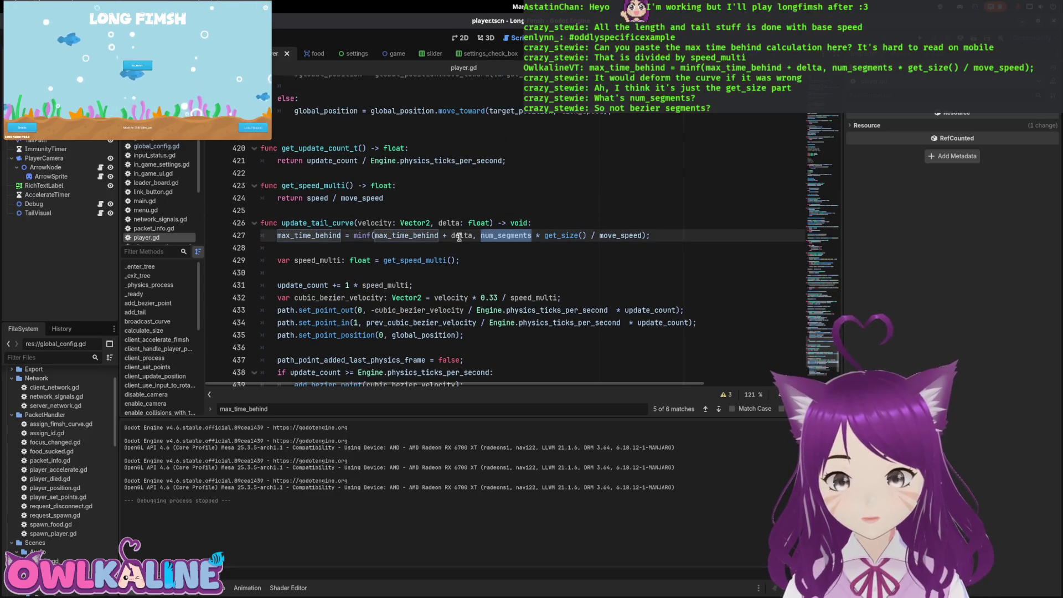
{"action": "mouse_move", "coordinate": [547, 240]}
{"action": "mouse_move", "coordinate": [506, 237]}
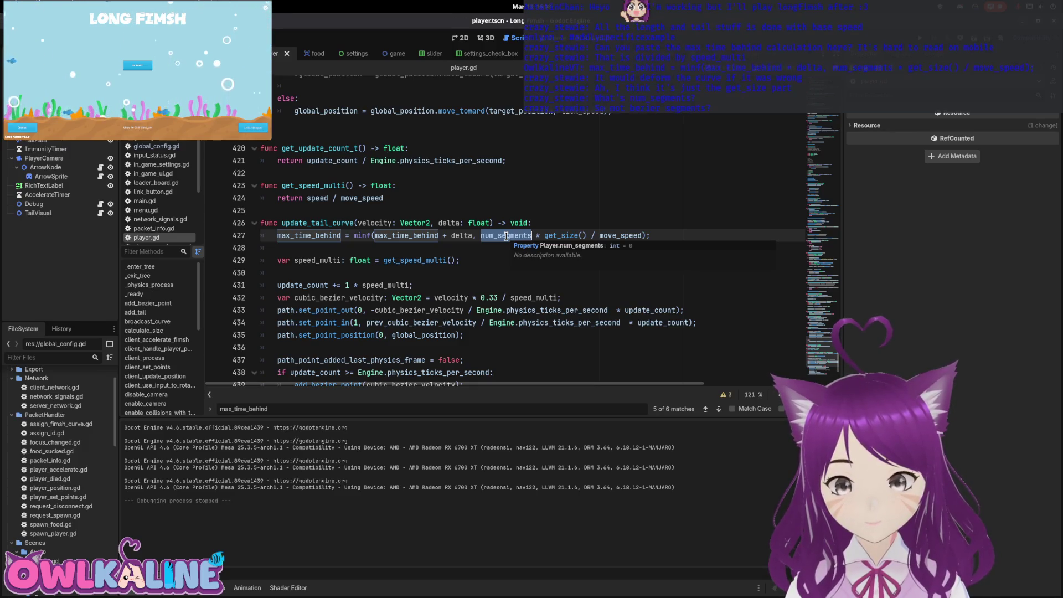
{"action": "scroll", "coordinate": [506, 238], "scroll_direction": "down", "scroll_amount": 1}
{"action": "scroll", "coordinate": [506, 241], "scroll_direction": "down", "scroll_amount": 1}
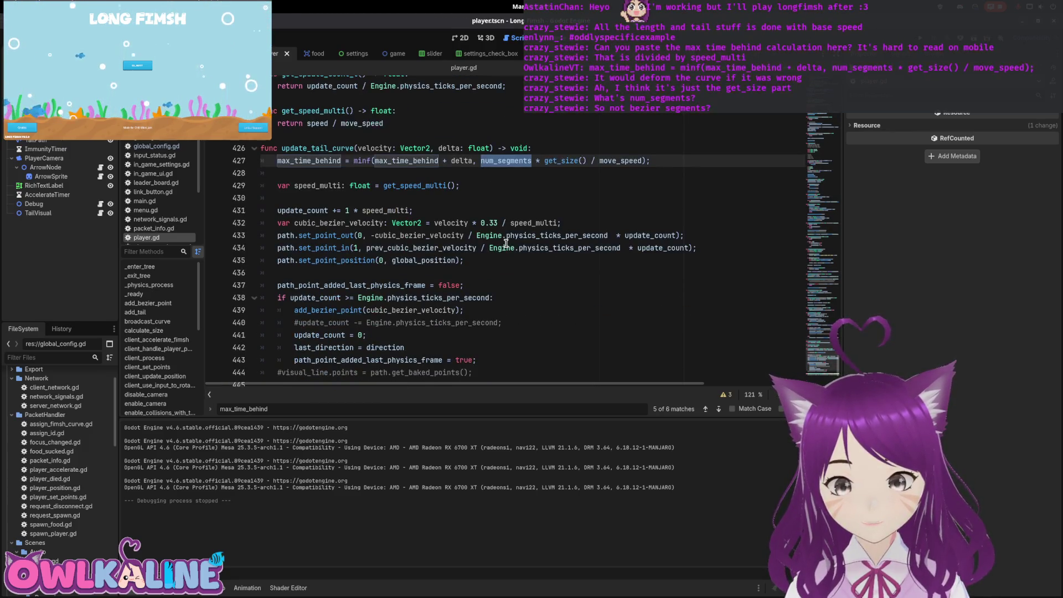
{"action": "scroll", "coordinate": [484, 252], "scroll_direction": "up", "scroll_amount": 1}
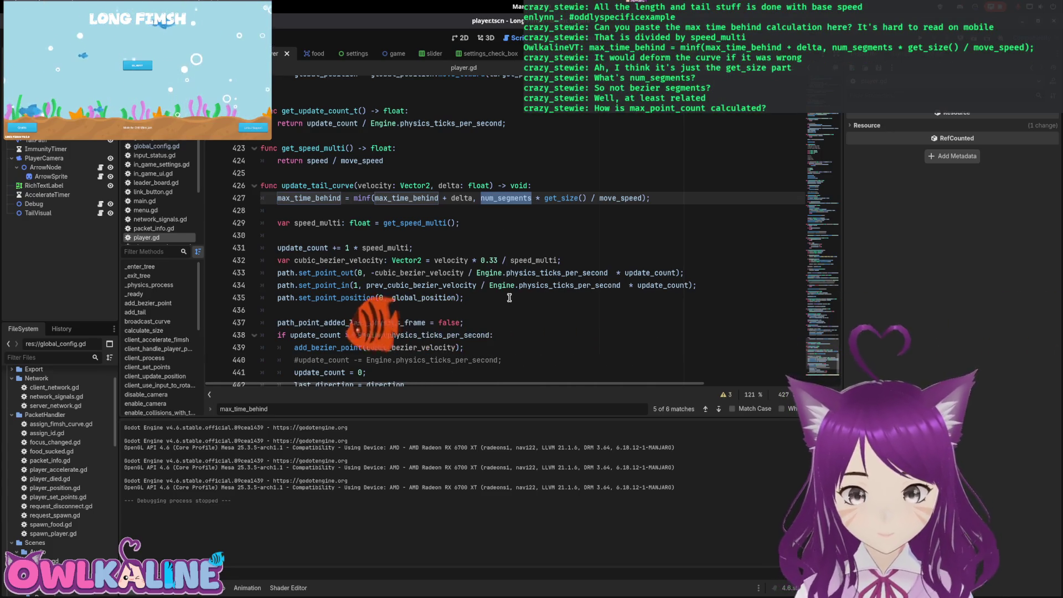
Search player.gd for point_count and step through its matches
{"action": "key", "text": "ctrl+f"}
{"action": "type", "text": "max_poi"}
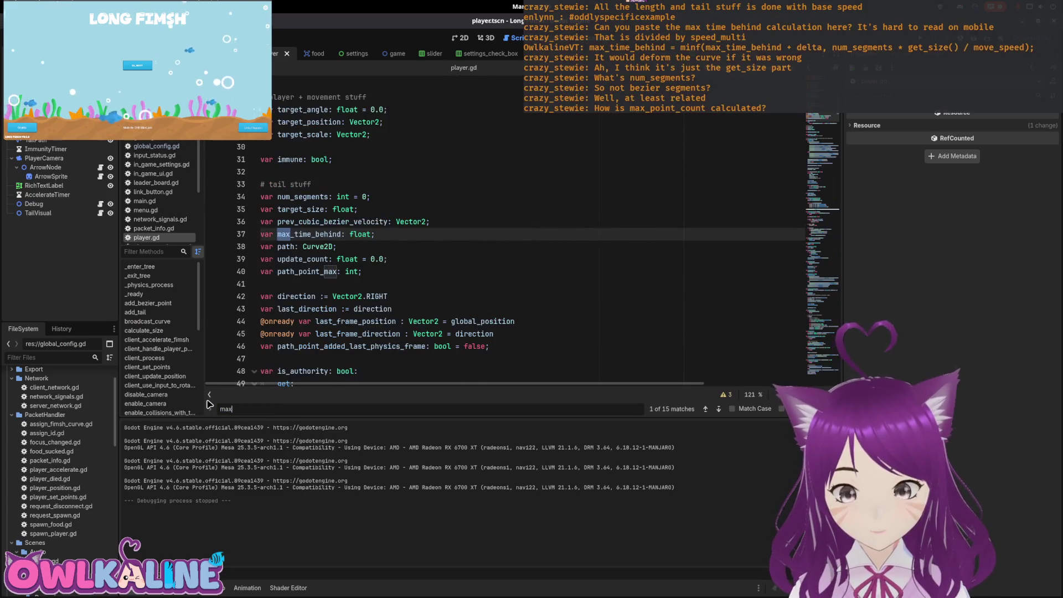
{"action": "key", "text": "BackSpace"}
{"action": "key", "text": "BackSpace"}
{"action": "key", "text": "BackSpace"}
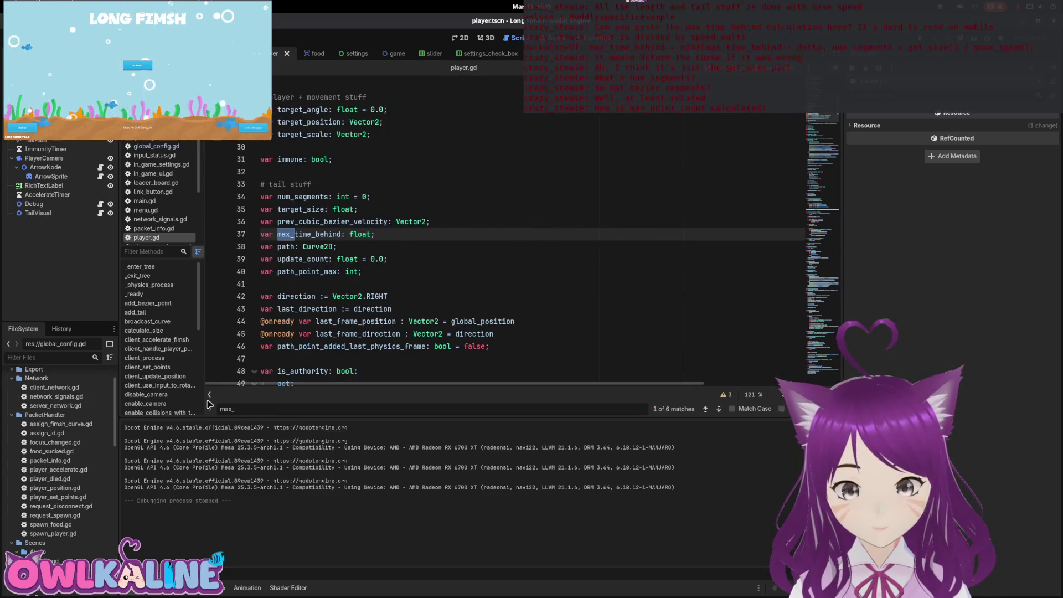
{"action": "type", "text": "point_count"}
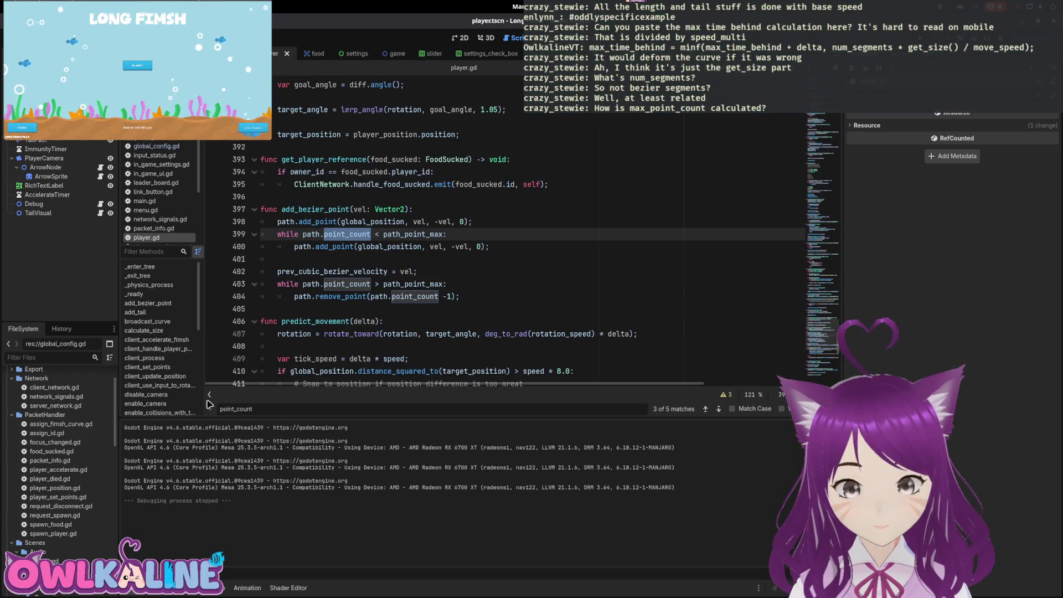
{"action": "key", "text": "Return"}
{"action": "key", "text": "Return"}
{"action": "key", "text": "Return"}
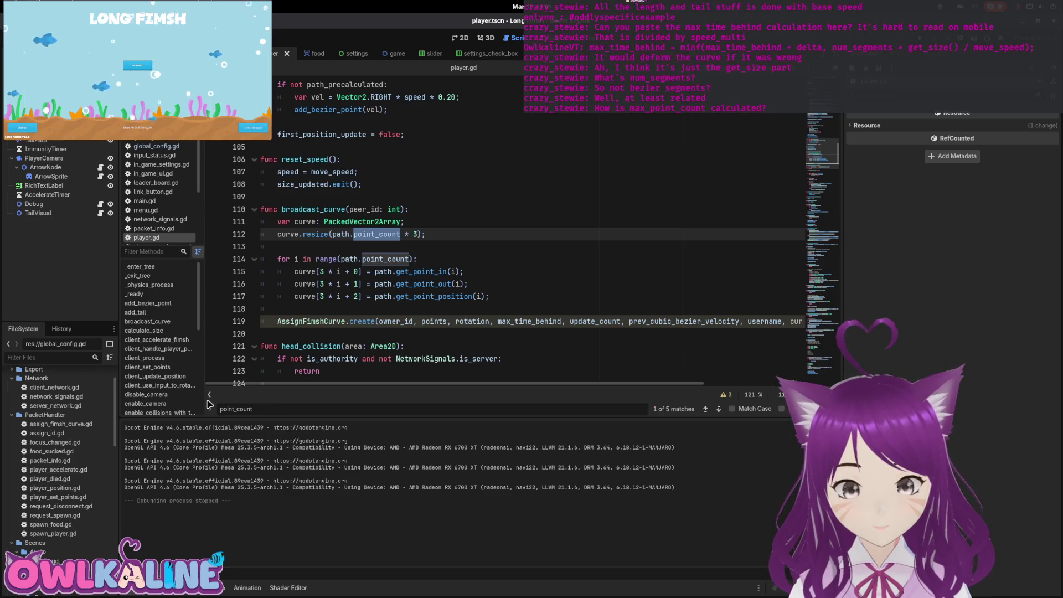
{"action": "key", "text": "Return"}
{"action": "key", "text": "Return"}
{"action": "key", "text": "Return"}
{"action": "key", "text": "Return"}
{"action": "key", "text": "Return"}
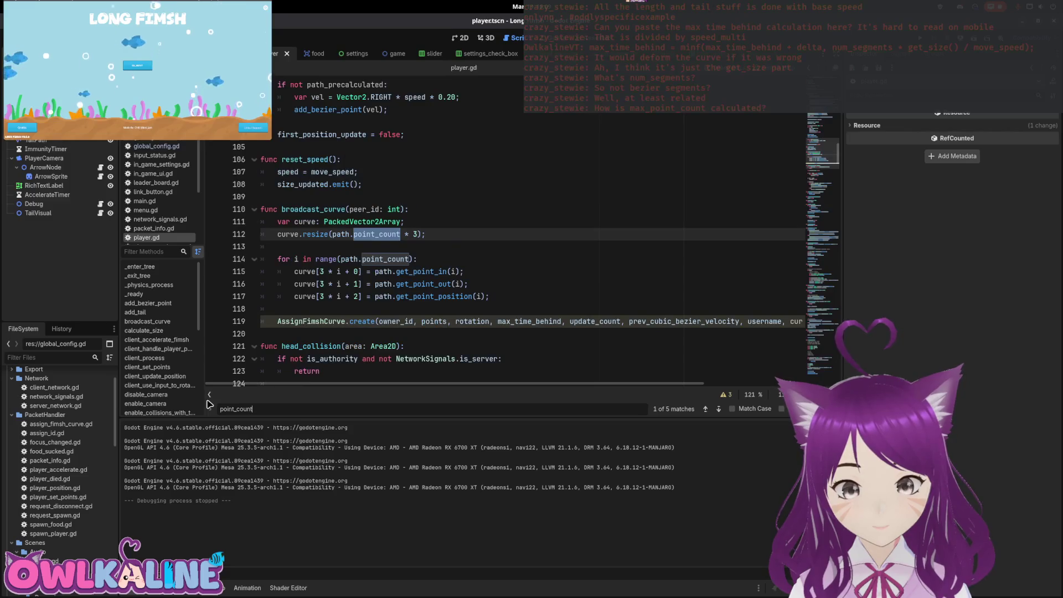
Search for path_point_max and cycle matches until reaching the update_path_point_max function
{"action": "type", "text": "max"}
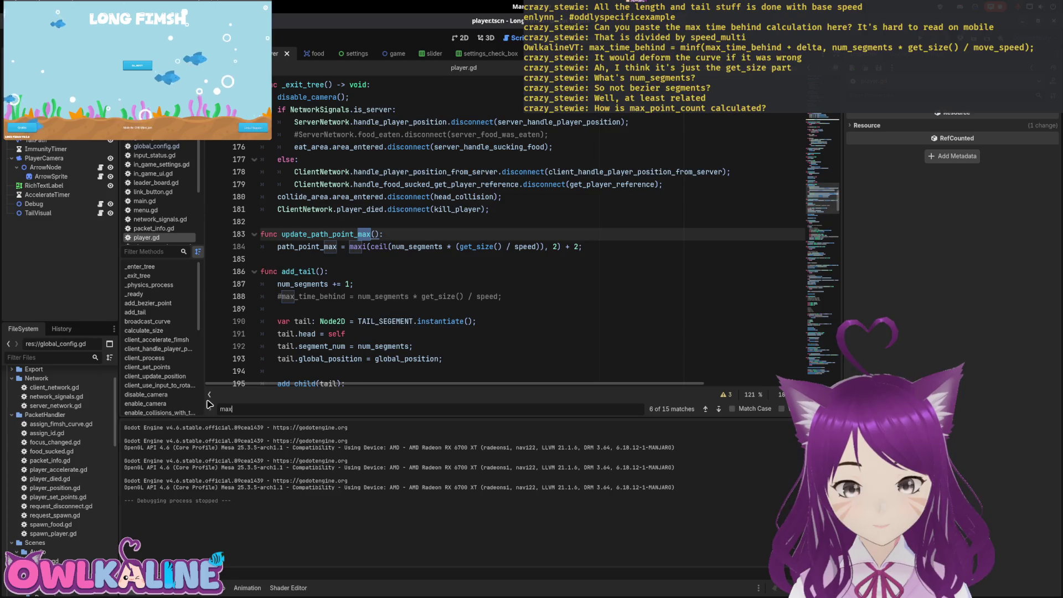
{"action": "key", "text": "BackSpace"}
{"action": "key", "text": "BackSpace"}
{"action": "key", "text": "BackSpace"}
{"action": "type", "text": "path_point_ma"}
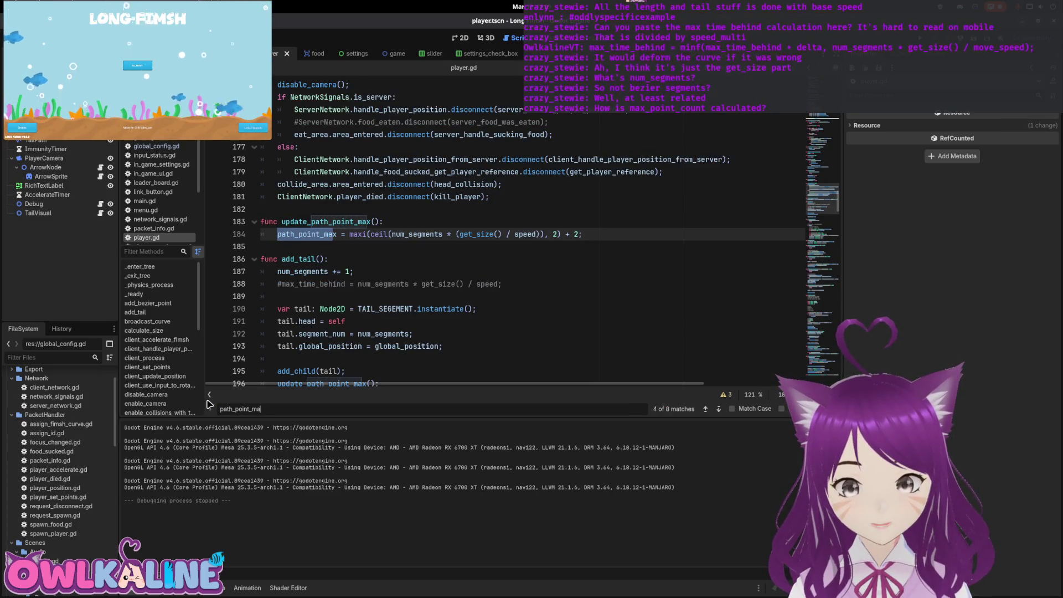
{"action": "type", "text": "x"}
{"action": "key", "text": "Return"}
{"action": "key", "text": "Return"}
{"action": "key", "text": "Return"}
{"action": "key", "text": "Return"}
{"action": "key", "text": "Return"}
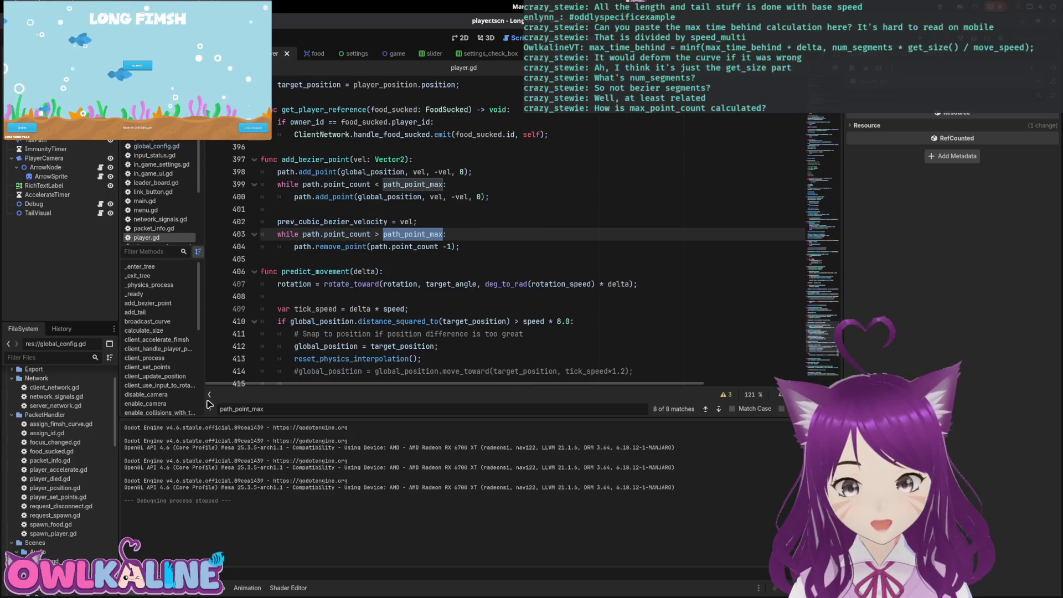
{"action": "key", "text": "Return"}
{"action": "key", "text": "Return"}
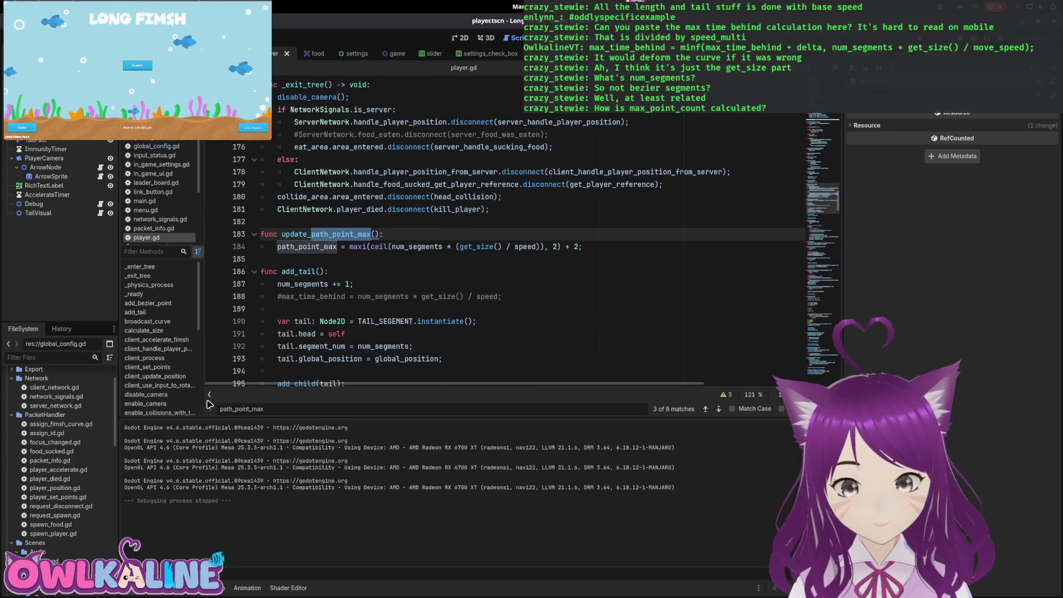
{"action": "key", "text": "Return"}
{"action": "key", "text": "Return"}
{"action": "key", "text": "Return"}
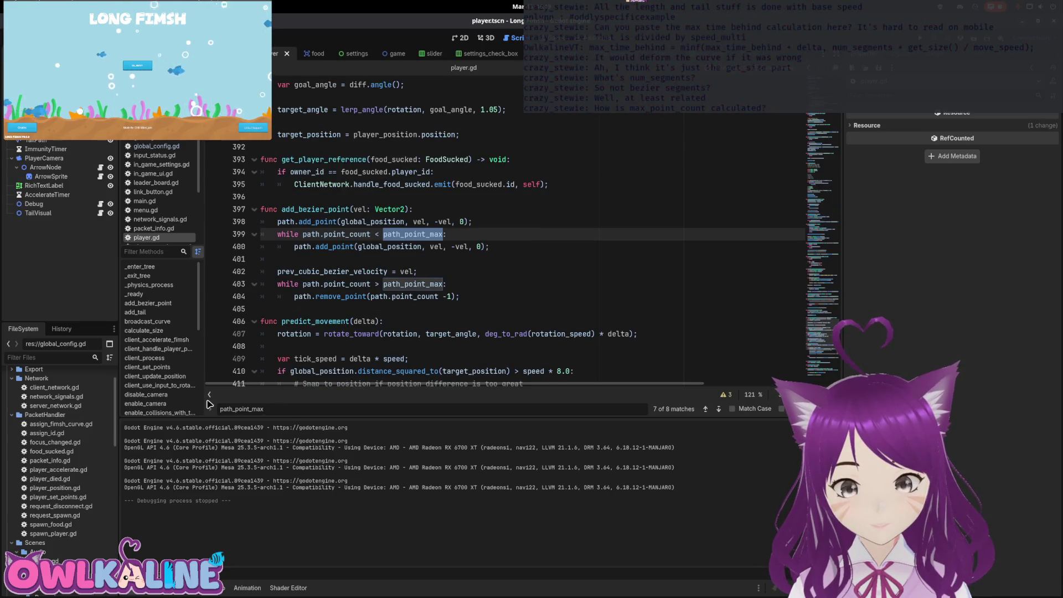
{"action": "key", "text": "Return"}
{"action": "key", "text": "Return"}
{"action": "key", "text": "Return"}
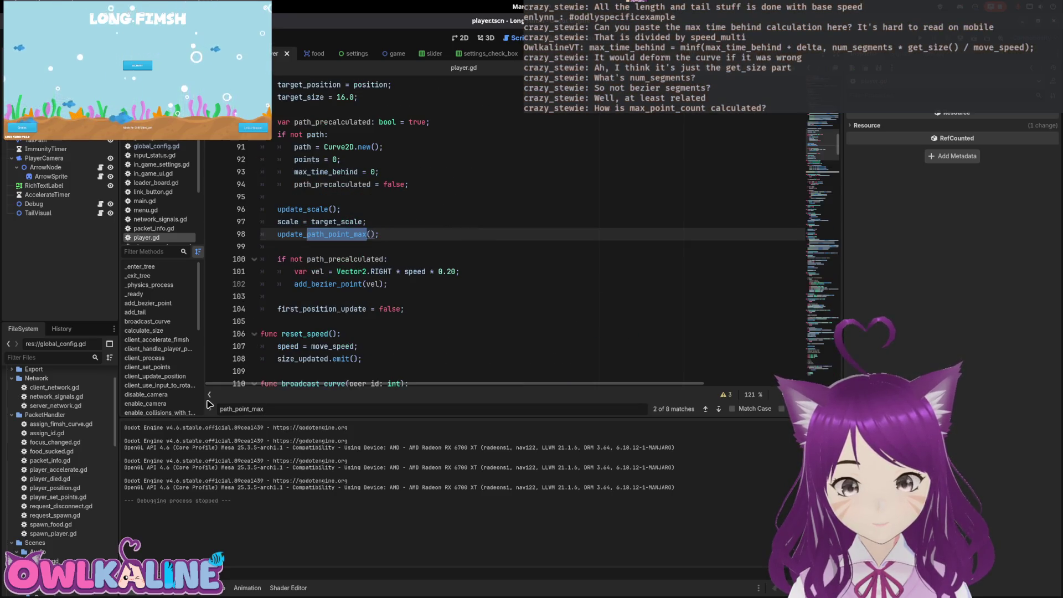
{"action": "key", "text": "Return"}
{"action": "key", "text": "Return"}
{"action": "key", "text": "Return"}
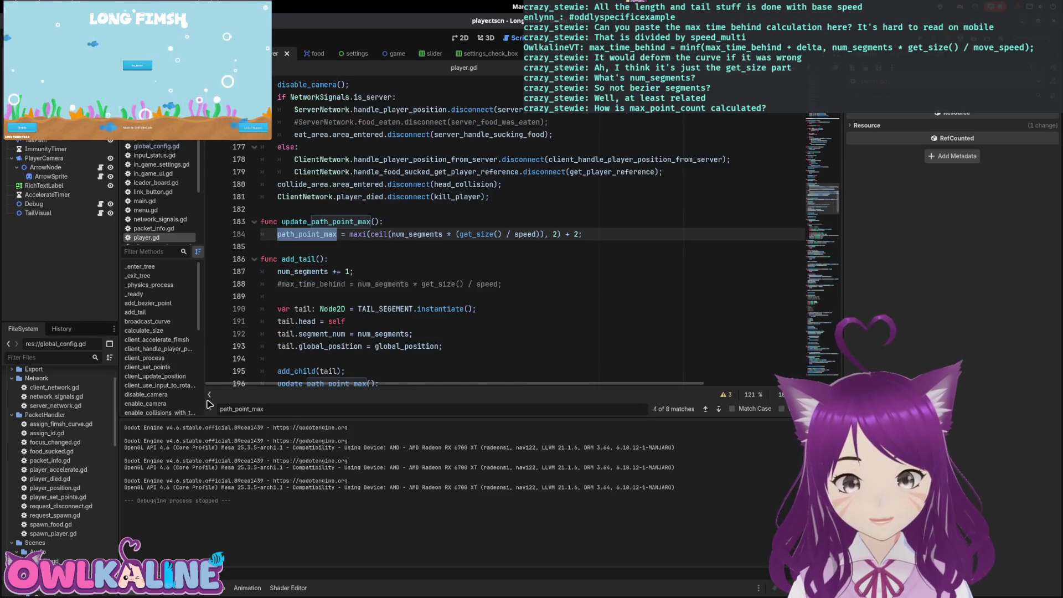
{"action": "key", "text": "Return"}
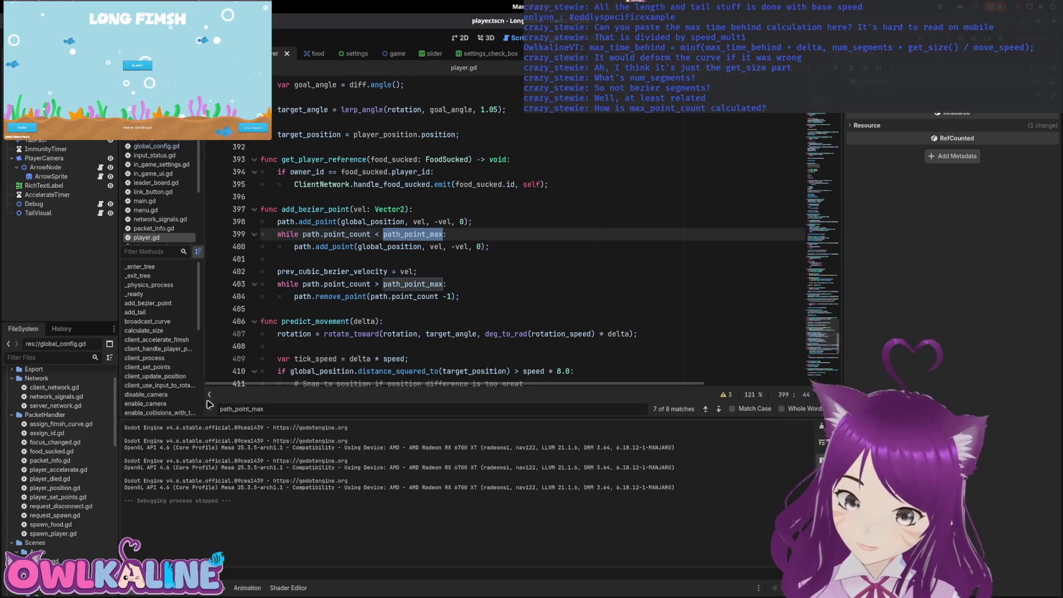
{"action": "key", "text": "Return"}
{"action": "key", "text": "Return"}
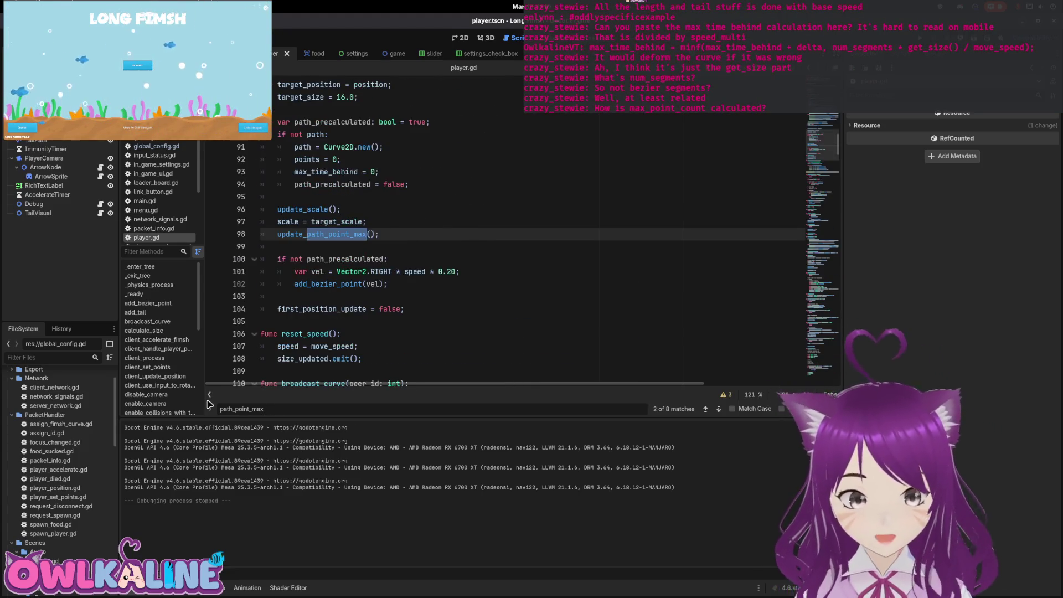
{"action": "key", "text": "Return"}
{"action": "left_click", "coordinate": [584, 246]}
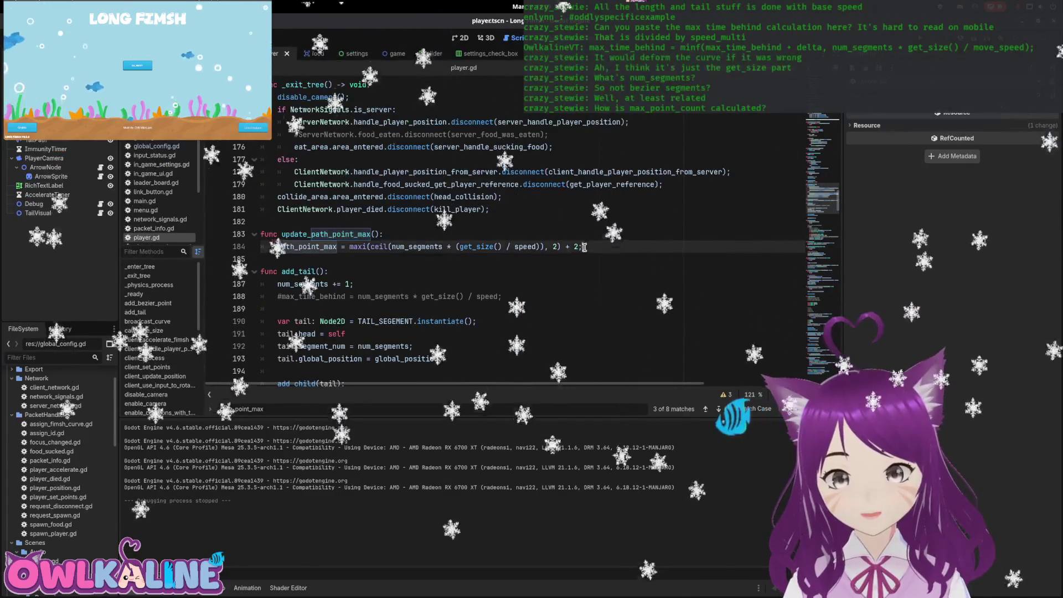
Select line 184's path_point_max calculation and switch to the running game window
{"action": "triple_click", "coordinate": [584, 247]}
{"action": "key", "text": "alt+Tab"}
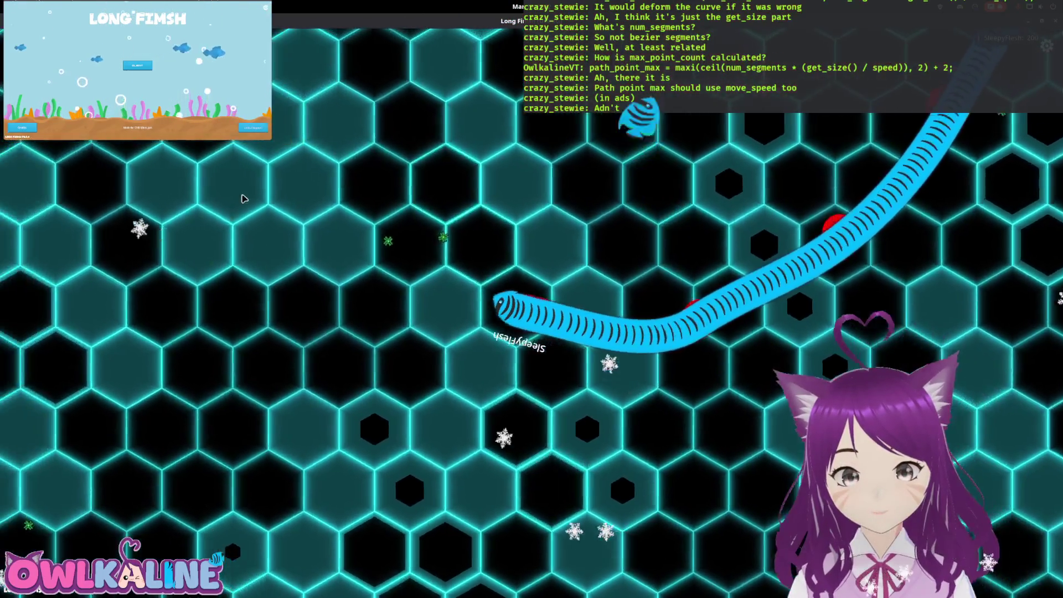
Take the running Long Fimsh game out of fullscreen with F11
{"action": "key", "text": "F11"}
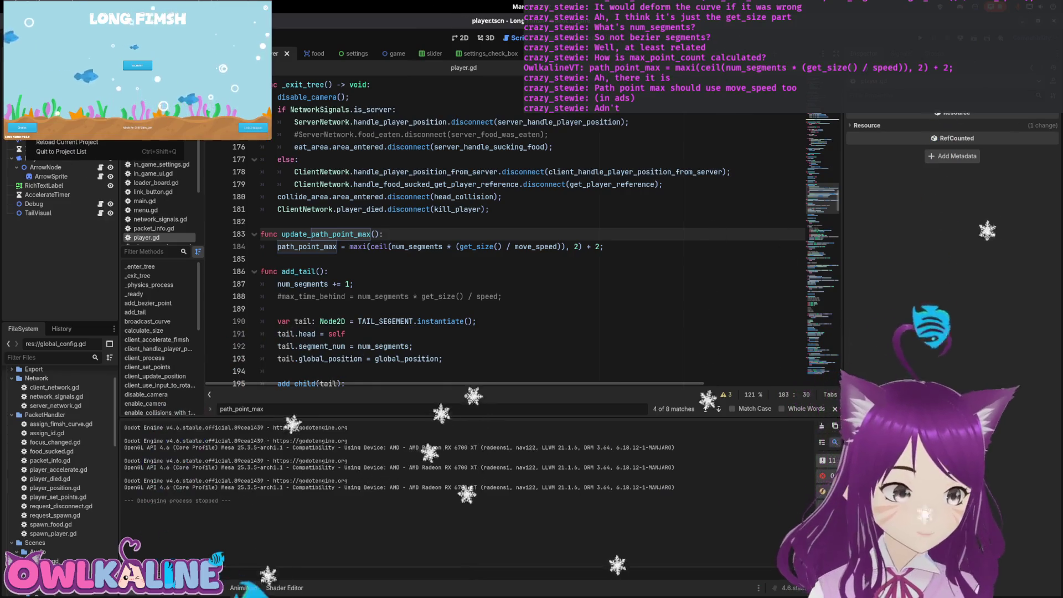
Set the Windows Desktop preset's export mode to 'all resources except checked'
{"action": "key", "text": "ctrl+shift+e"}
{"action": "left_click", "coordinate": [507, 147]}
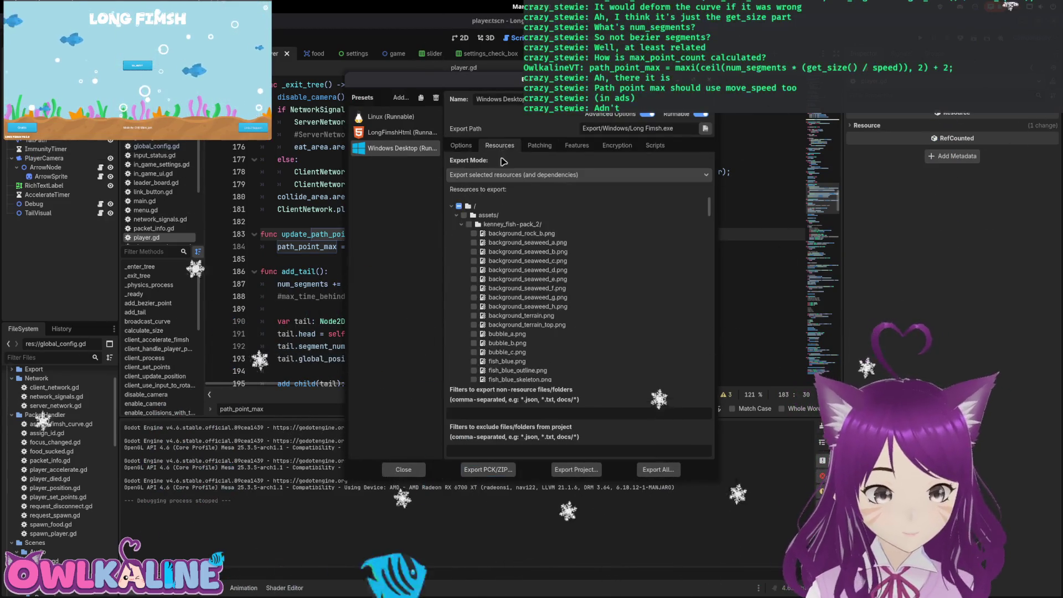
{"action": "left_click", "coordinate": [456, 225]}
{"action": "left_click", "coordinate": [456, 233]}
{"action": "left_click", "coordinate": [456, 243]}
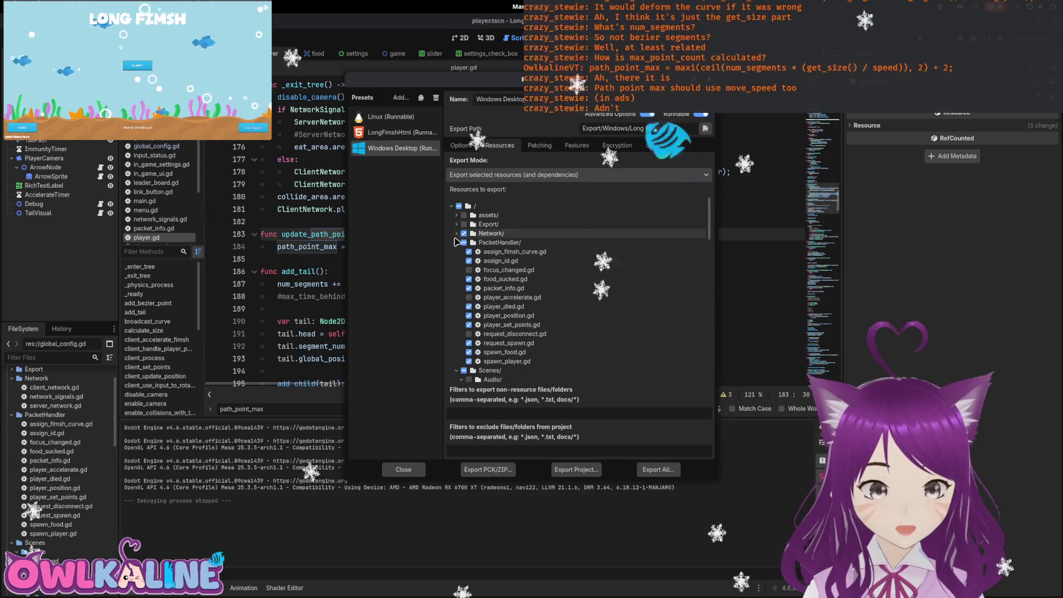
{"action": "left_click", "coordinate": [513, 176]}
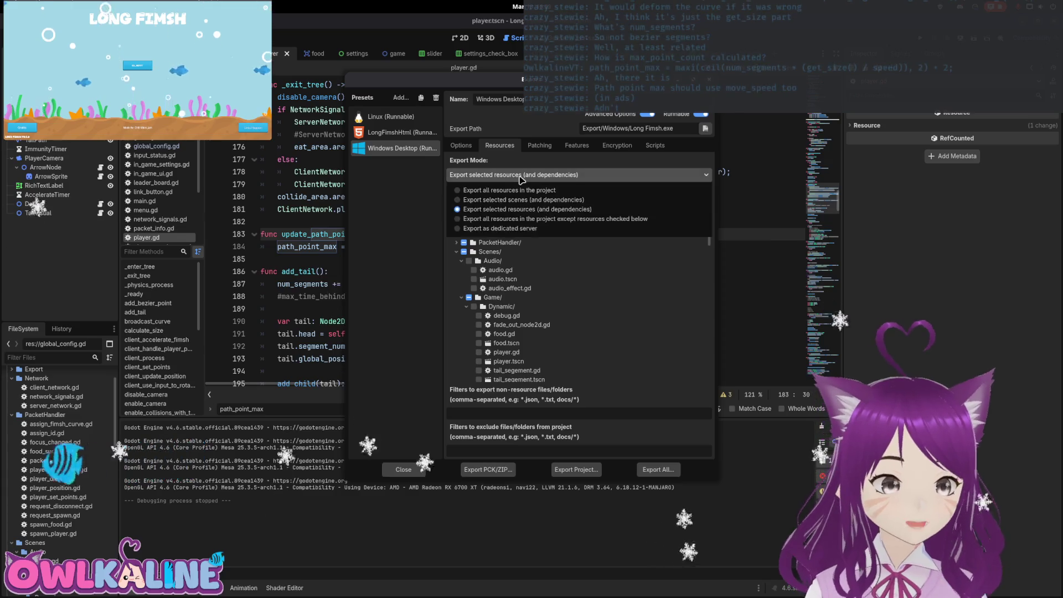
{"action": "left_click", "coordinate": [546, 221]}
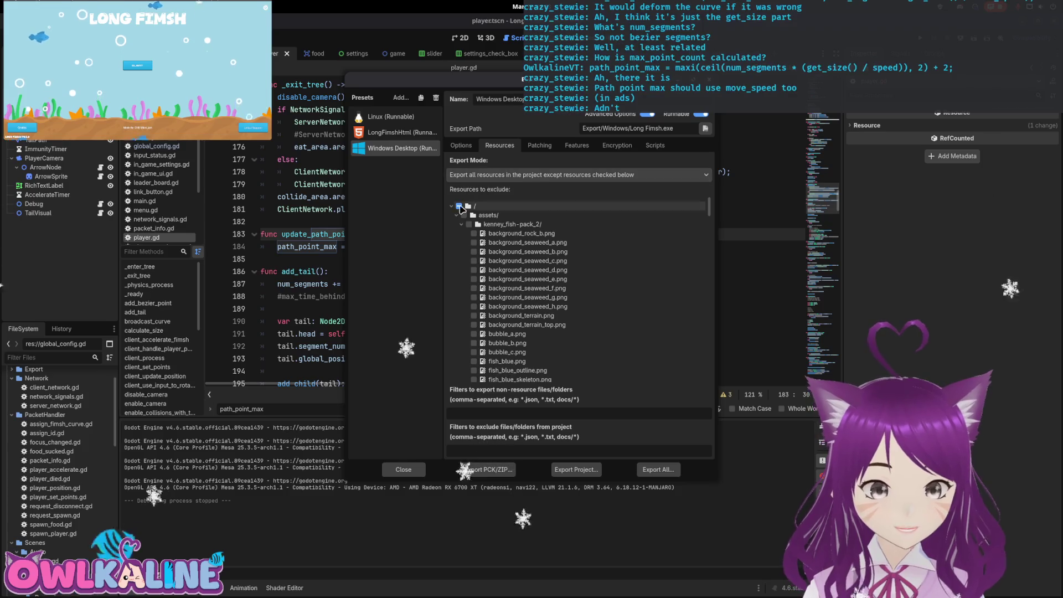
Exclude only the Export folder, unchecking PacketHandler, config.gd, main.gd and main.tscn
{"action": "left_click", "coordinate": [457, 225]}
{"action": "left_click", "coordinate": [457, 233]}
{"action": "left_click", "coordinate": [457, 243]}
{"action": "left_click", "coordinate": [457, 252]}
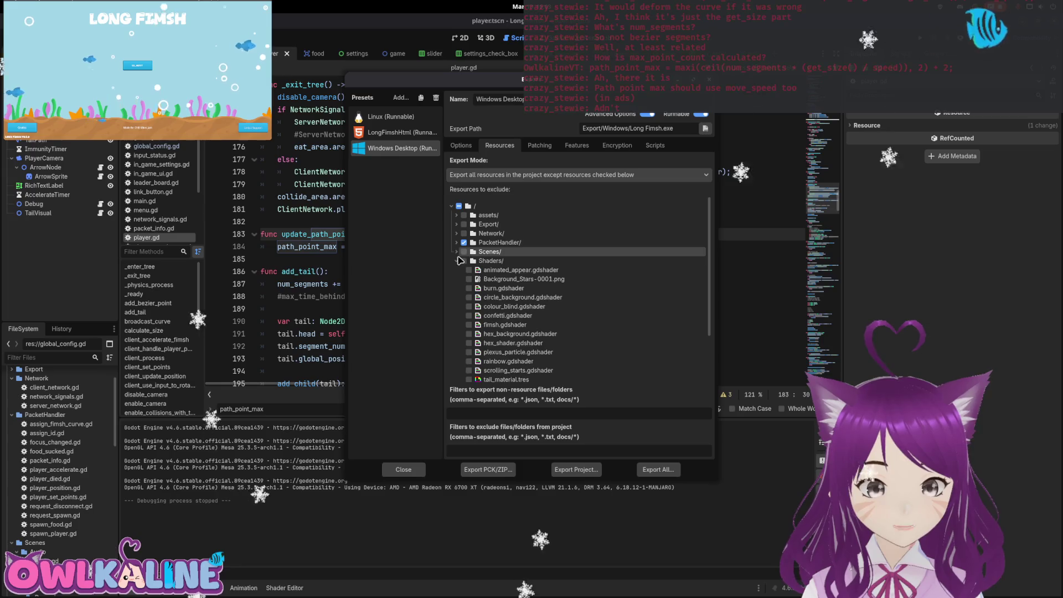
{"action": "left_click", "coordinate": [457, 261]}
{"action": "left_click", "coordinate": [464, 224]}
{"action": "left_click", "coordinate": [463, 242]}
{"action": "left_click", "coordinate": [464, 279]}
{"action": "left_click", "coordinate": [463, 298]}
{"action": "left_click", "coordinate": [464, 306]}
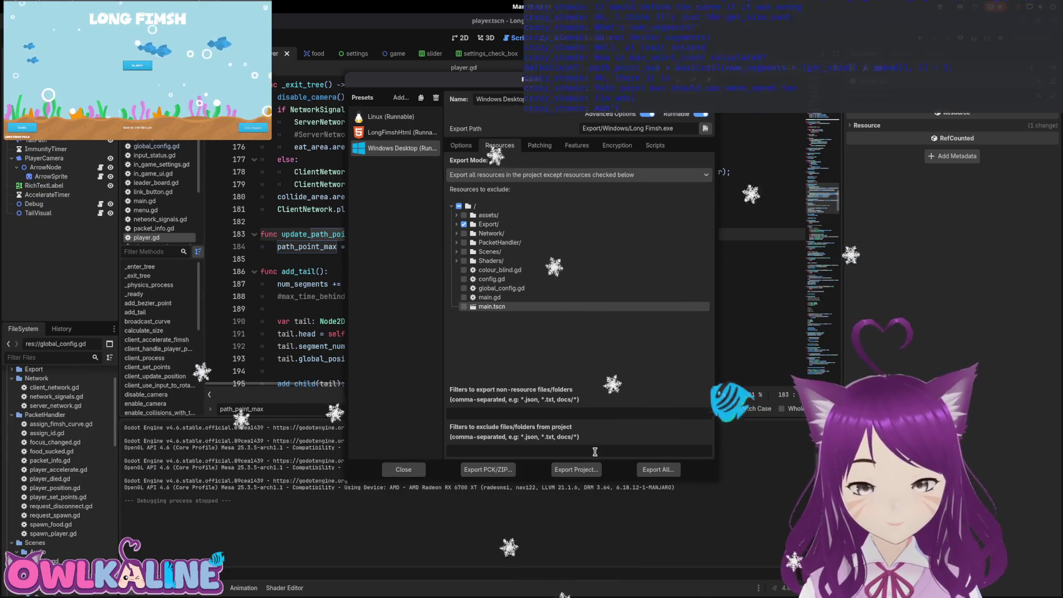
{"action": "left_click", "coordinate": [400, 132]}
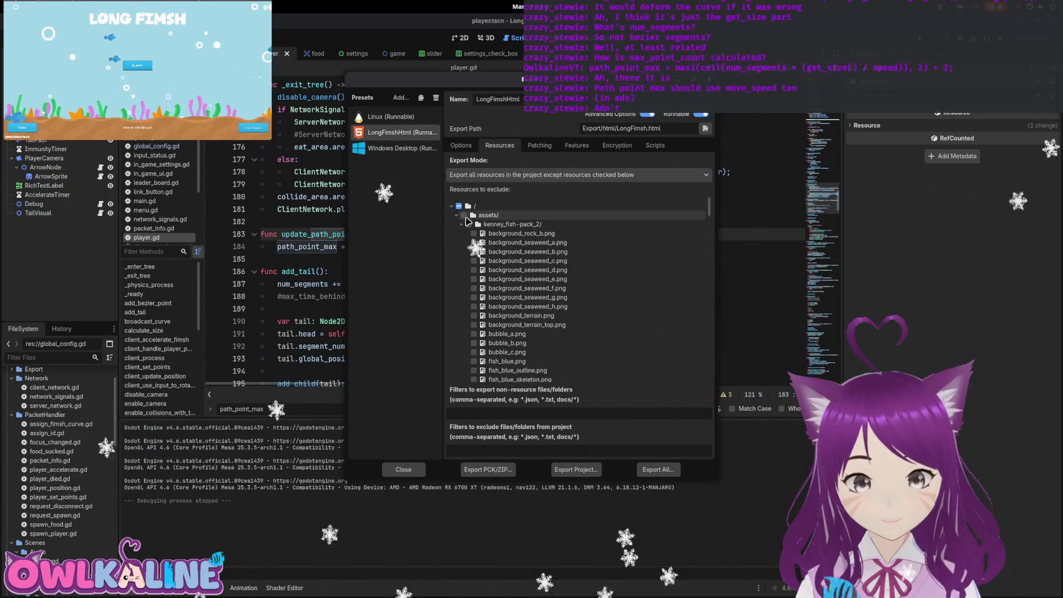
Export the LongFimshHtml preset as LongFimsh.html, overwriting the existing web build
{"action": "left_click", "coordinate": [457, 215]}
{"action": "left_click", "coordinate": [457, 223]}
{"action": "left_click", "coordinate": [457, 233]}
{"action": "left_click", "coordinate": [457, 241]}
{"action": "left_click", "coordinate": [456, 251]}
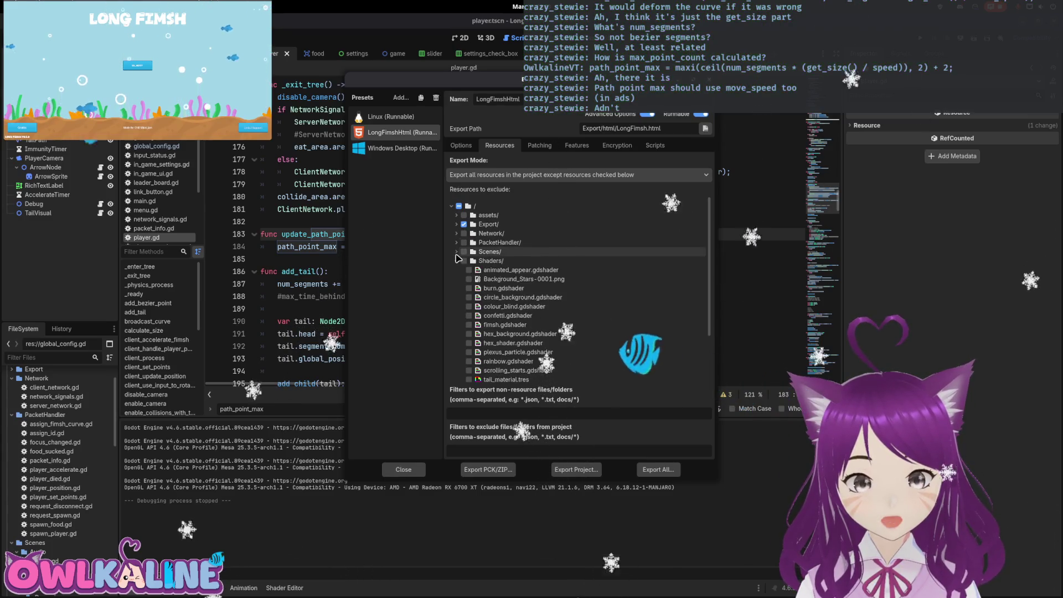
{"action": "left_click", "coordinate": [457, 260]}
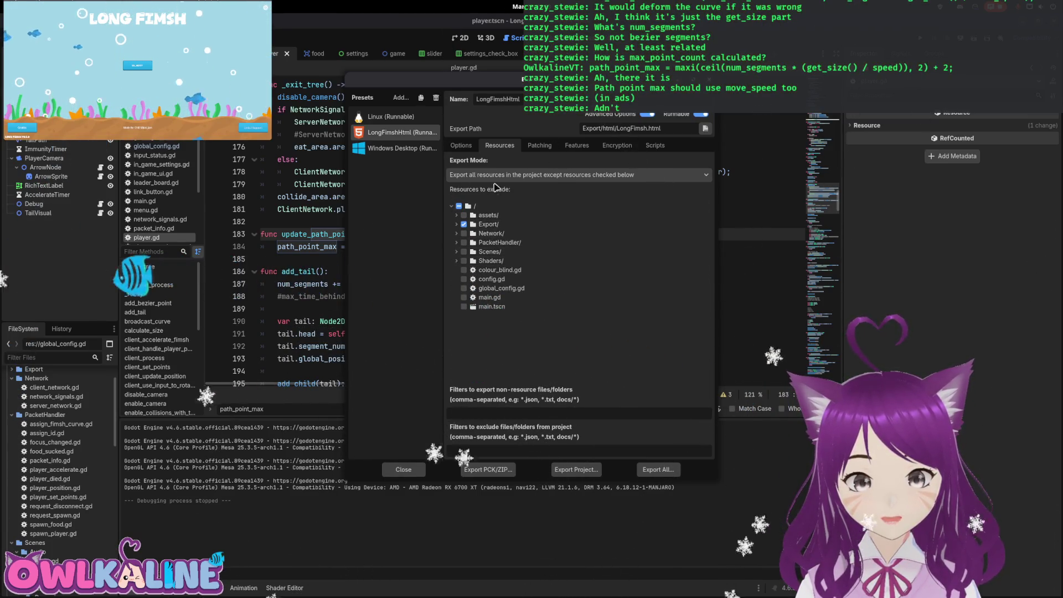
{"action": "left_click", "coordinate": [579, 471]}
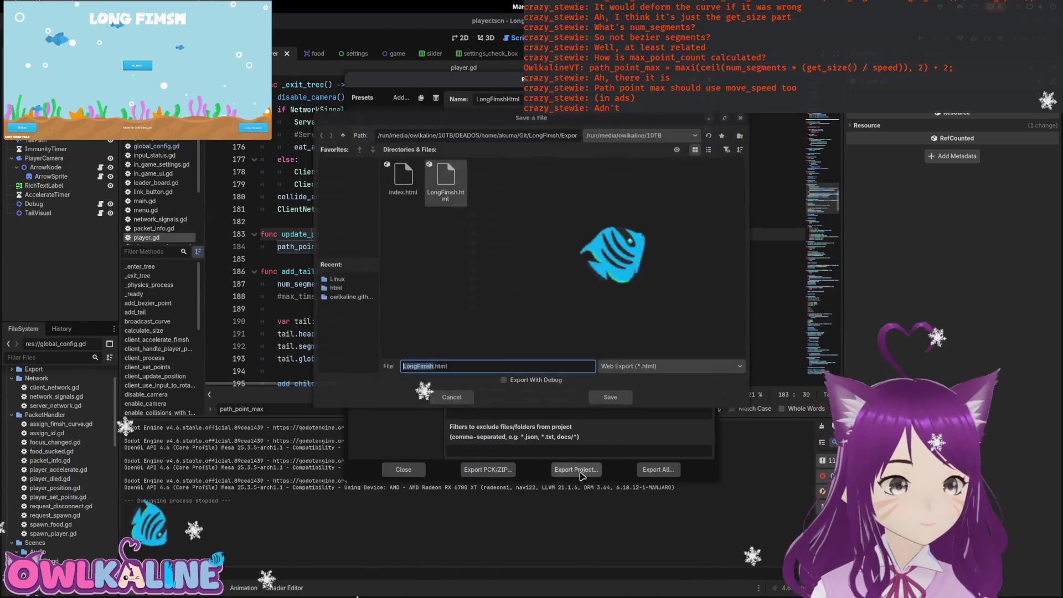
{"action": "left_click", "coordinate": [610, 397]}
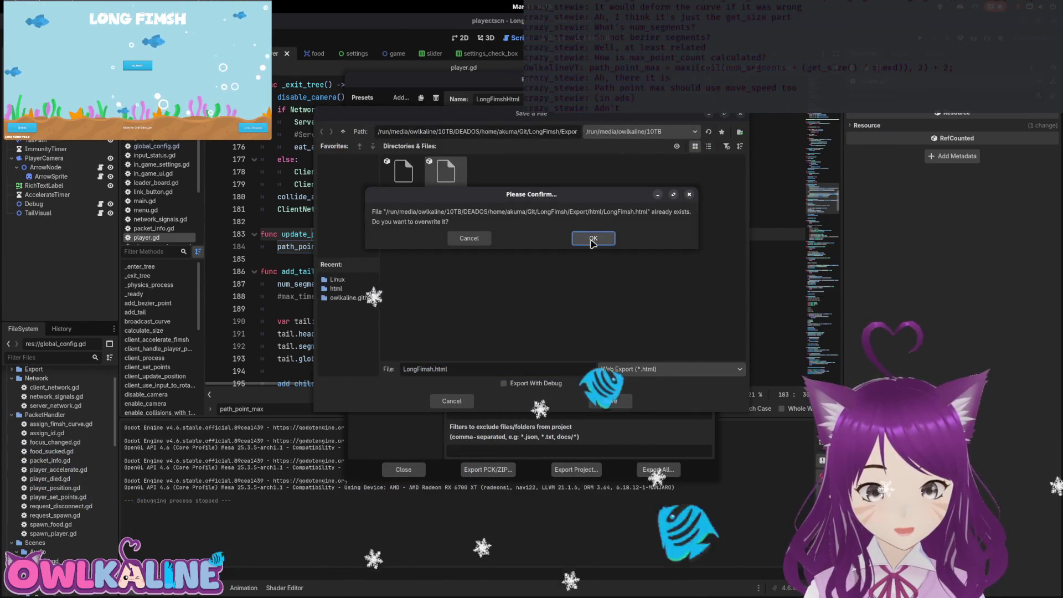
{"action": "left_click", "coordinate": [592, 240]}
Export the Linux preset as Long Fimsh.x86_64, overwriting the existing Linux build
{"action": "left_click", "coordinate": [395, 122]}
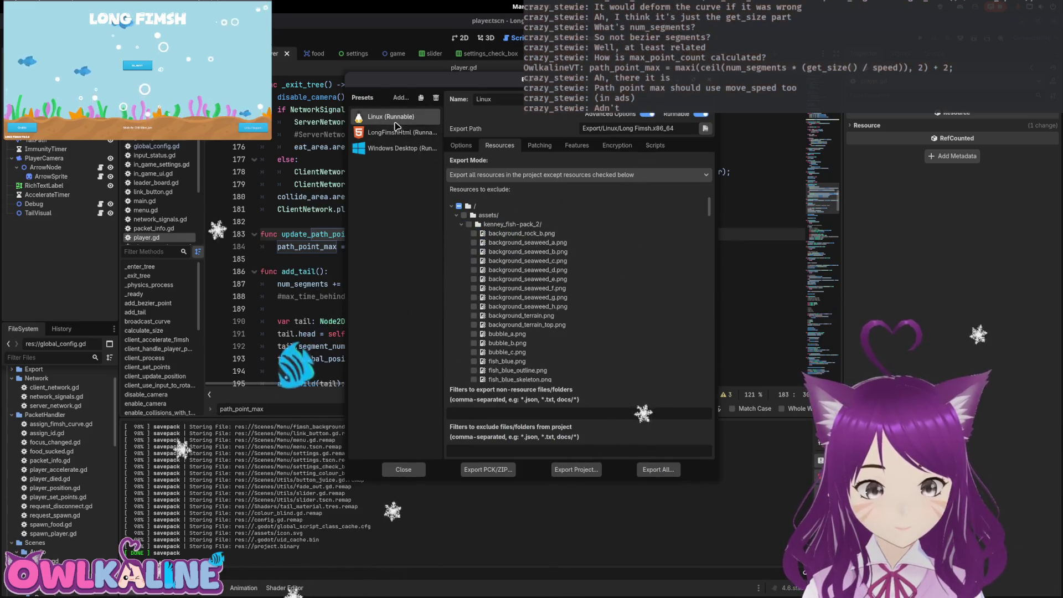
{"action": "left_click", "coordinate": [456, 214]}
{"action": "left_click", "coordinate": [456, 233]}
{"action": "left_click", "coordinate": [456, 242]}
{"action": "left_click", "coordinate": [456, 251]}
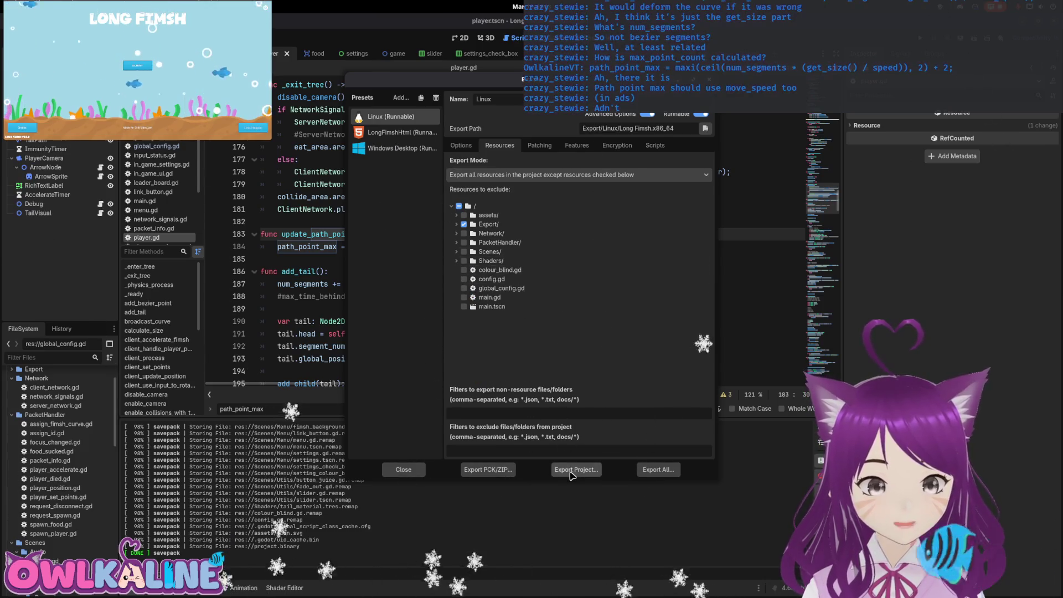
{"action": "left_click", "coordinate": [572, 470]}
{"action": "left_click", "coordinate": [620, 408]}
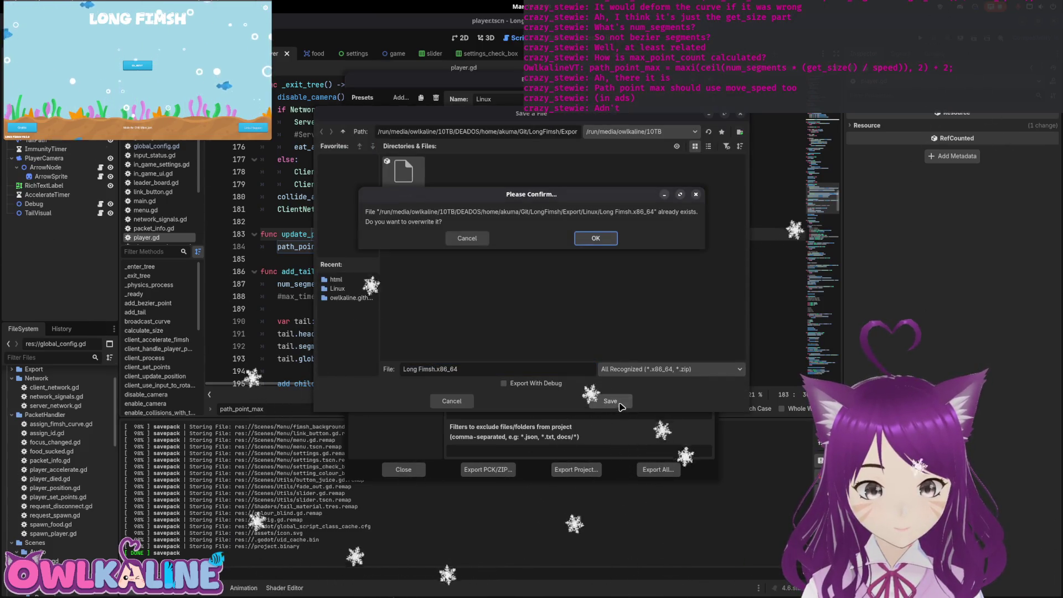
{"action": "left_click", "coordinate": [595, 238]}
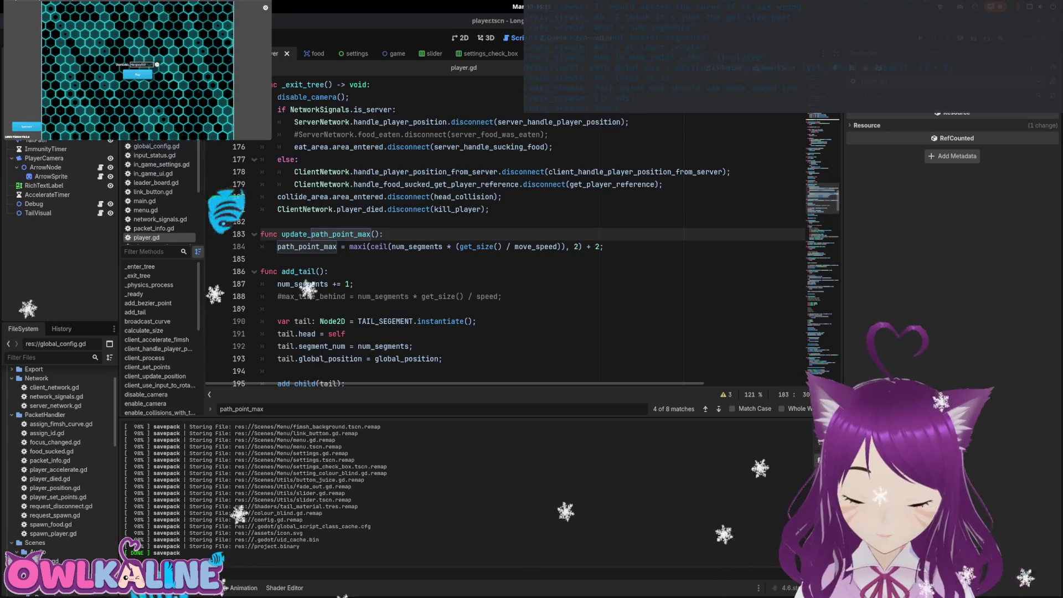
{"action": "left_click", "coordinate": [340, 121]}
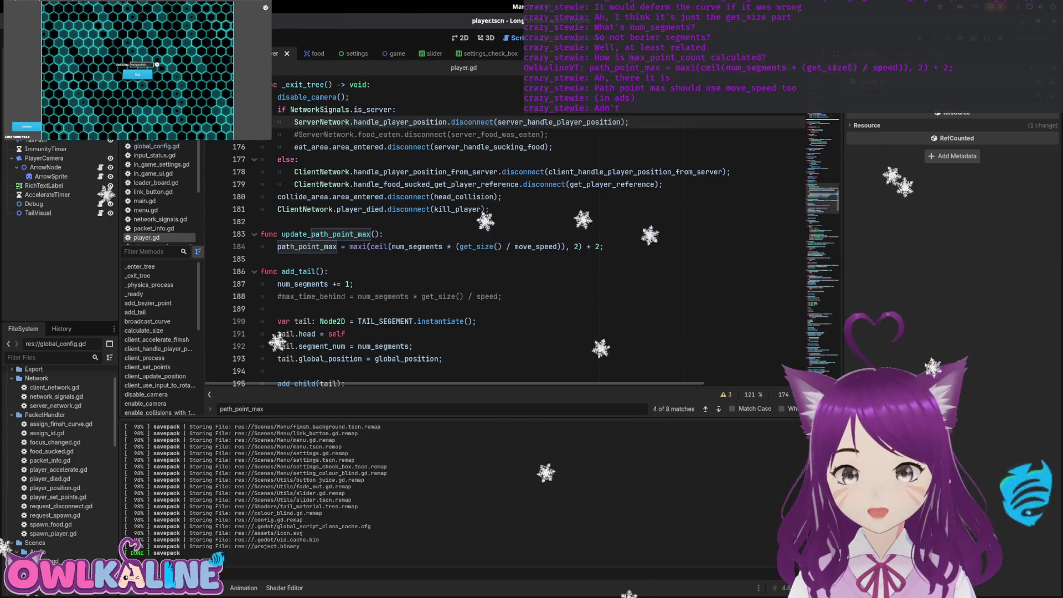
Switch to the tail segment scene and browse through tail_segement.gd
{"action": "key", "text": "ctrl+Tab"}
{"action": "scroll", "coordinate": [804, 155], "scroll_direction": "down", "scroll_amount": 2}
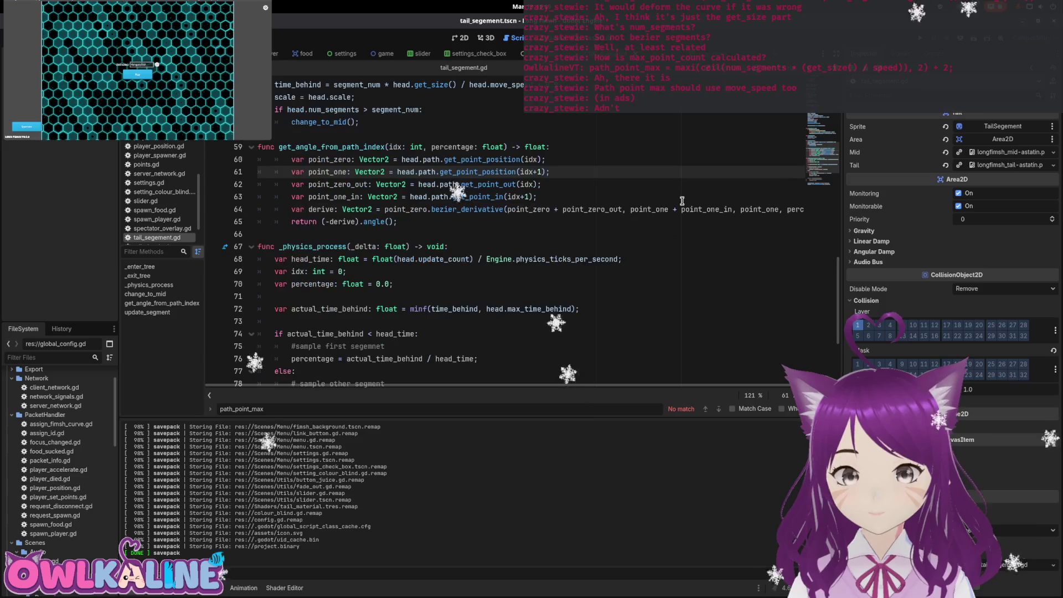
{"action": "scroll", "coordinate": [804, 155], "scroll_direction": "down", "scroll_amount": 4}
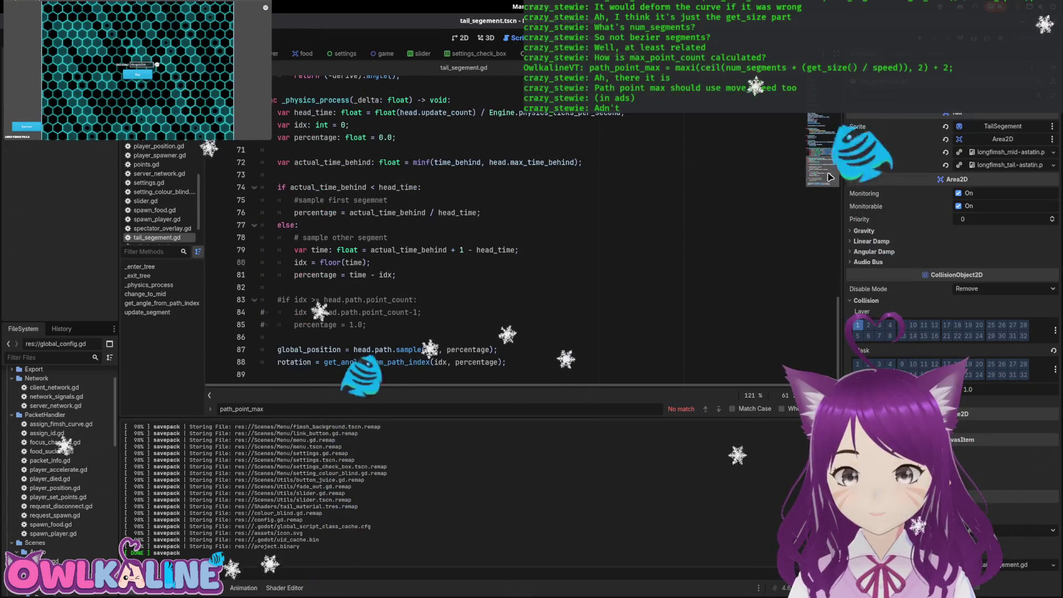
{"action": "scroll", "coordinate": [570, 224], "scroll_direction": "up", "scroll_amount": 4}
{"action": "scroll", "coordinate": [571, 224], "scroll_direction": "up", "scroll_amount": 7}
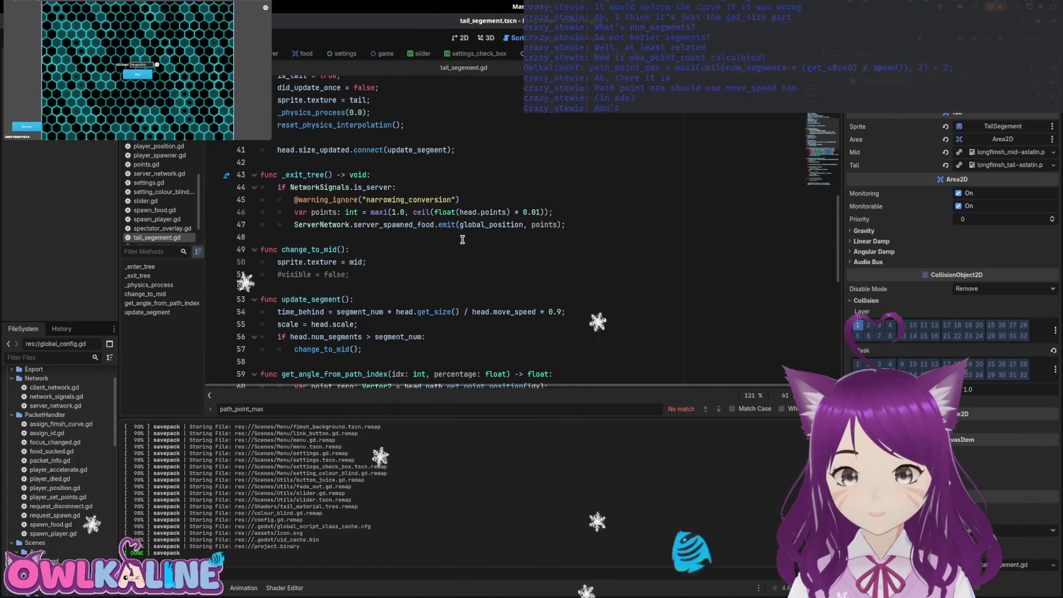
{"action": "scroll", "coordinate": [462, 239], "scroll_direction": "up", "scroll_amount": 2}
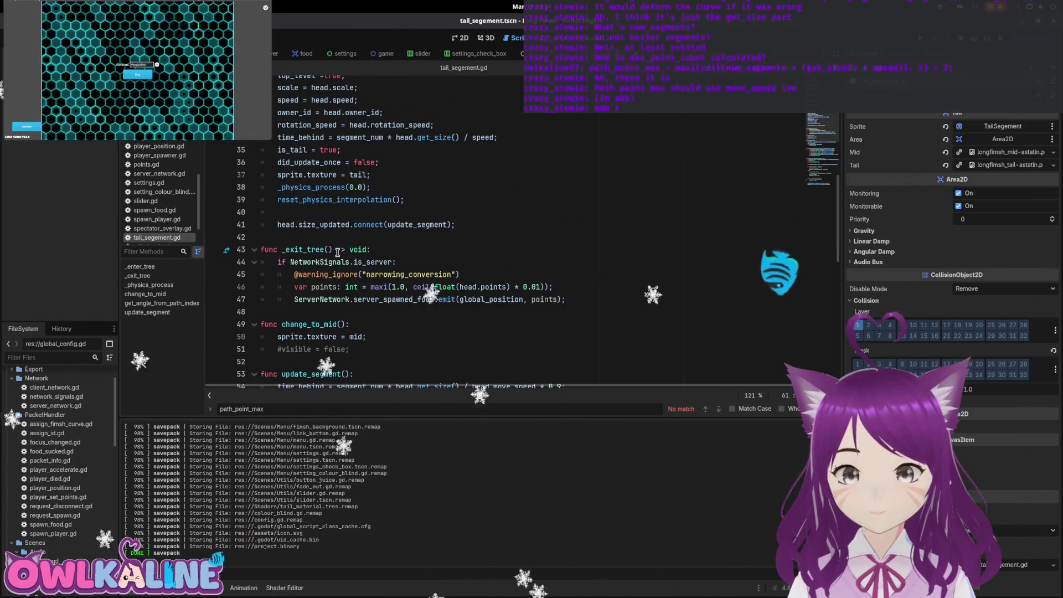
{"action": "scroll", "coordinate": [382, 280], "scroll_direction": "up", "scroll_amount": 2}
{"action": "scroll", "coordinate": [376, 263], "scroll_direction": "down", "scroll_amount": 2}
{"action": "scroll", "coordinate": [375, 263], "scroll_direction": "down", "scroll_amount": 3}
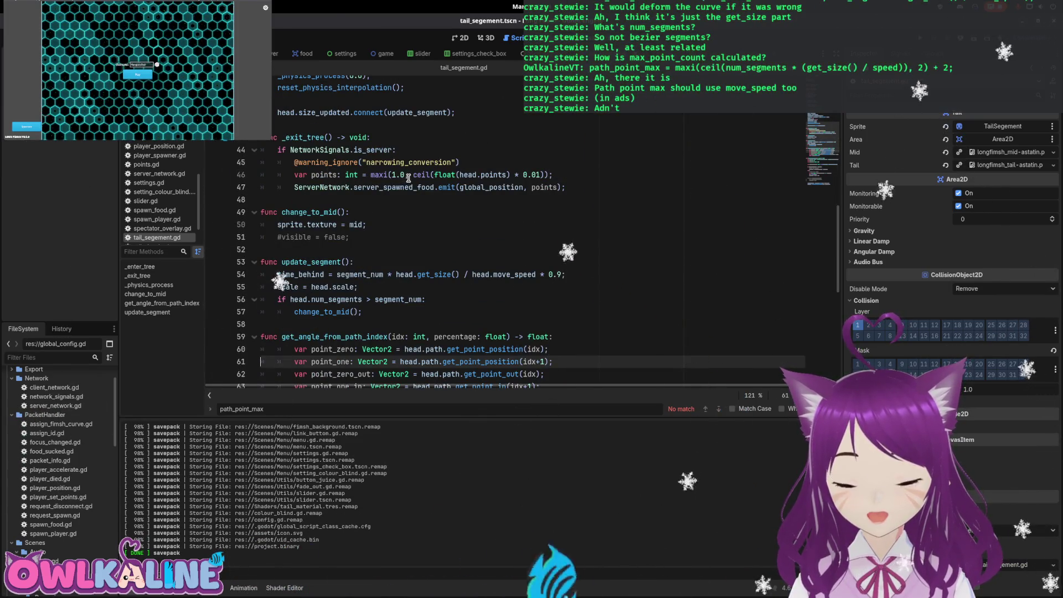
Check the server_spawned_food emit on line 47, then open server_network.gd
{"action": "left_click", "coordinate": [327, 175]}
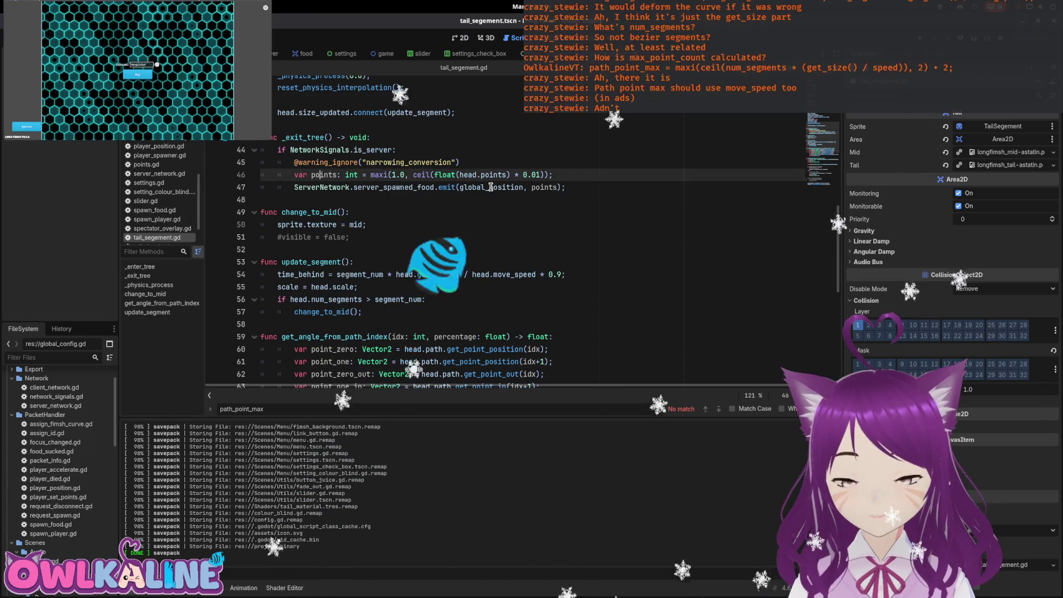
{"action": "left_click", "coordinate": [396, 188]}
{"action": "double_click", "coordinate": [396, 188]}
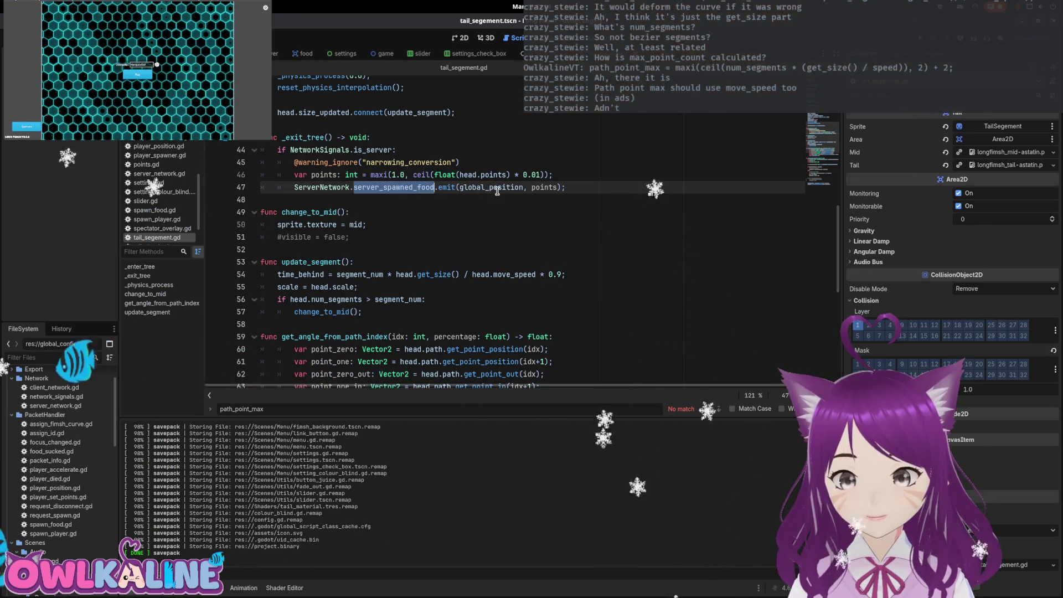
{"action": "mouse_move", "coordinate": [435, 175]}
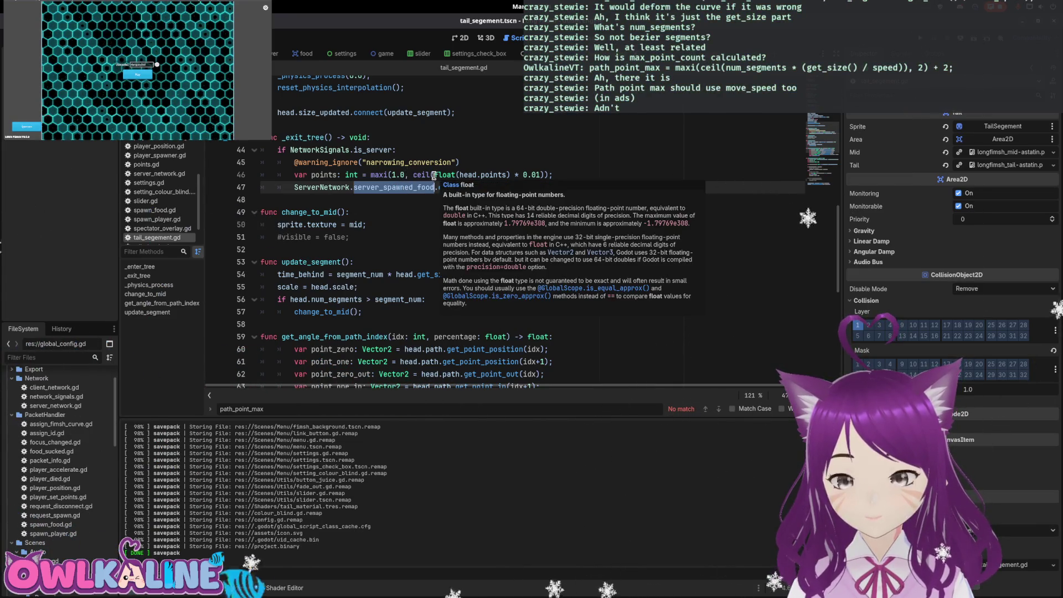
{"action": "left_click", "coordinate": [579, 154]}
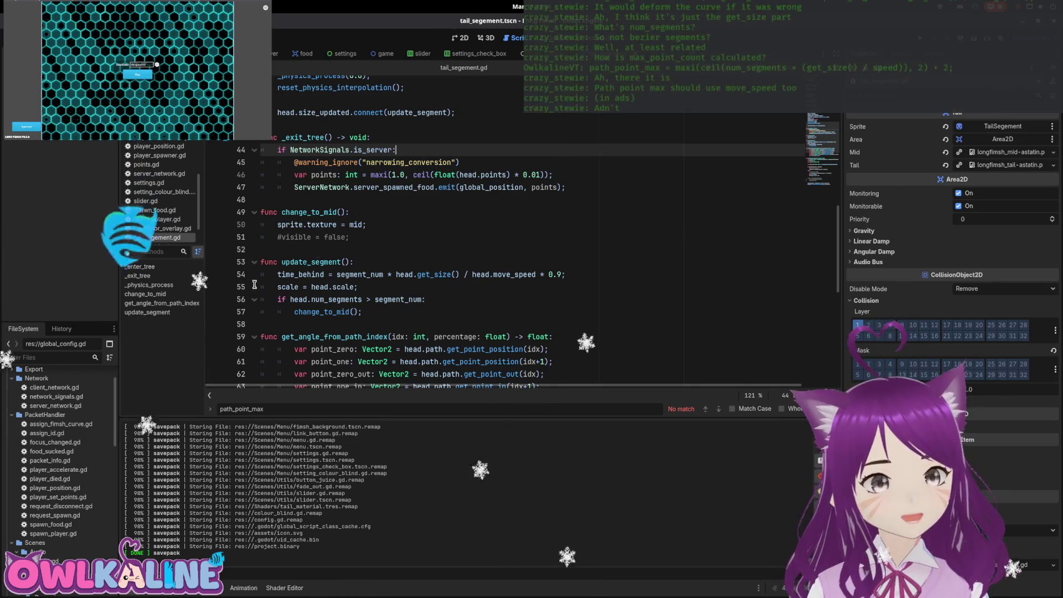
{"action": "double_click", "coordinate": [83, 408]}
{"action": "scroll", "coordinate": [403, 221], "scroll_direction": "up", "scroll_amount": 20}
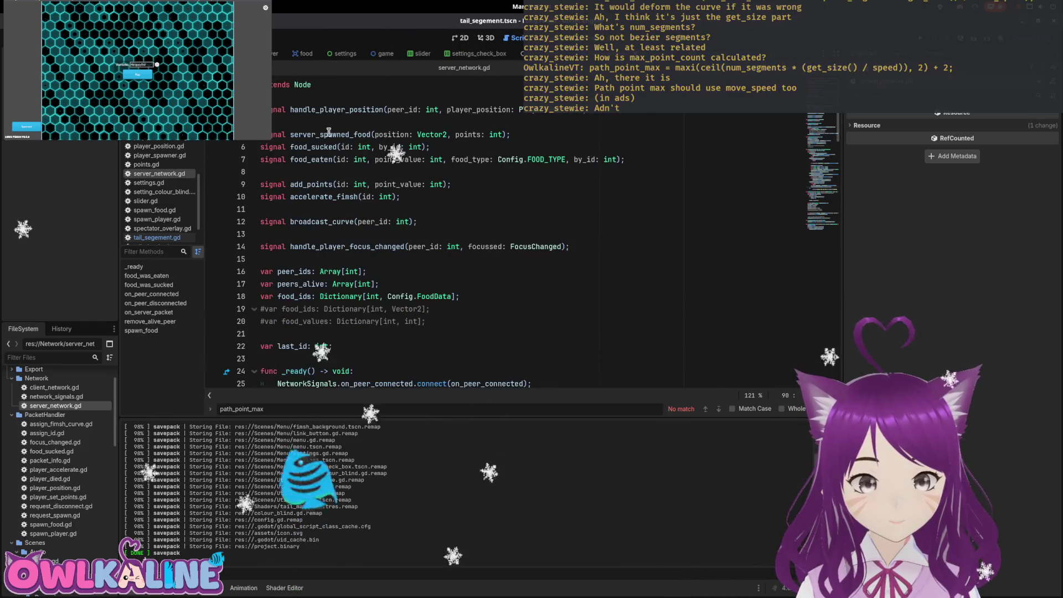
Trace server_spawned_food to its spawn_food handler and the FOOD_TYPE parameter on line 94
{"action": "double_click", "coordinate": [334, 133]}
{"action": "key", "text": "ctrl+f"}
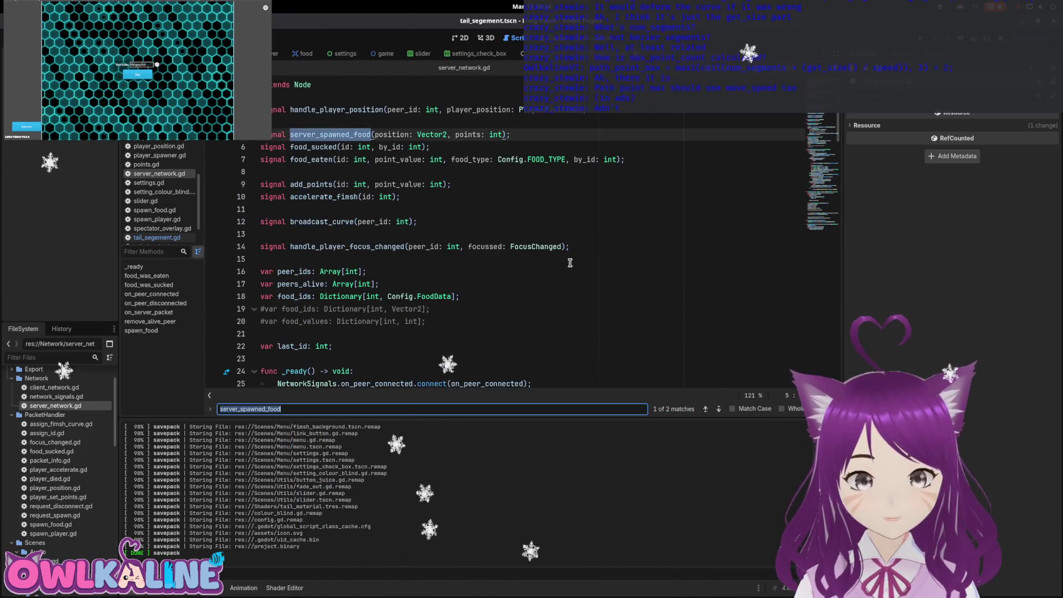
{"action": "left_click", "coordinate": [718, 412]}
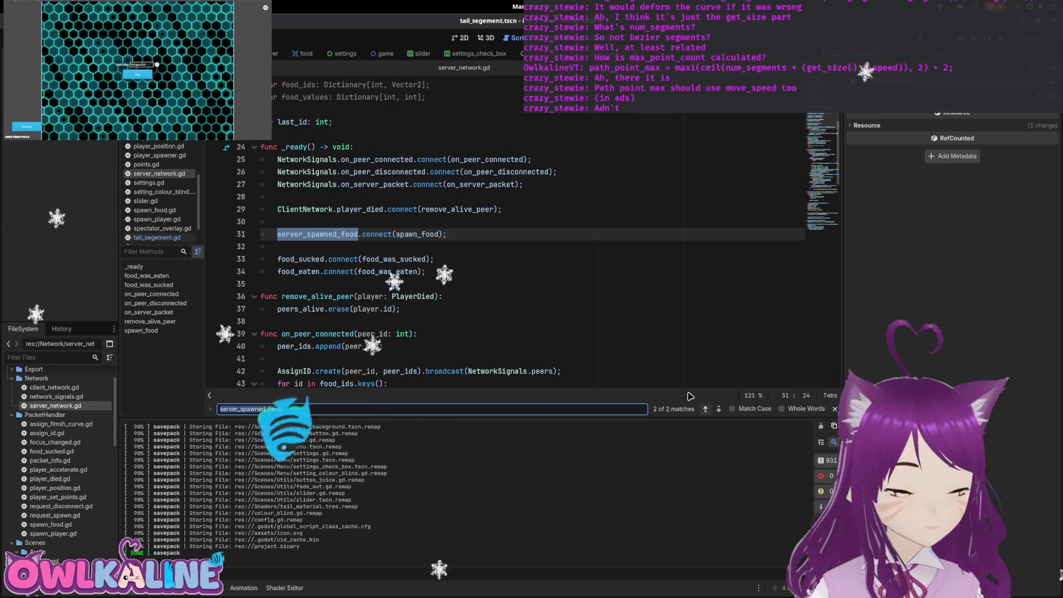
{"action": "left_click", "coordinate": [418, 234]}
{"action": "key", "text": "ctrl+f"}
{"action": "key", "text": "Return"}
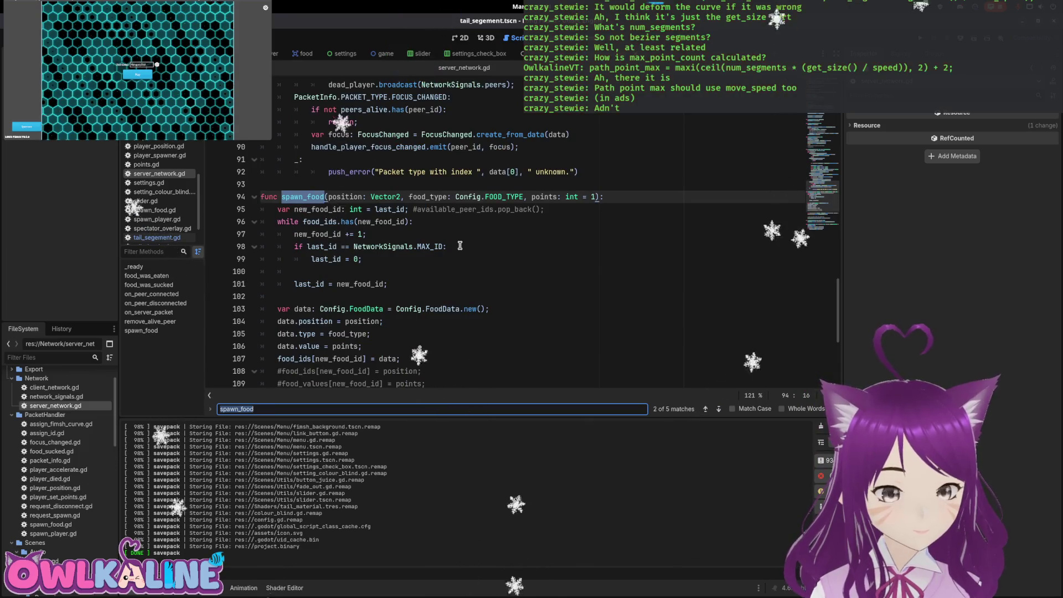
{"action": "scroll", "coordinate": [459, 245], "scroll_direction": "down", "scroll_amount": 1}
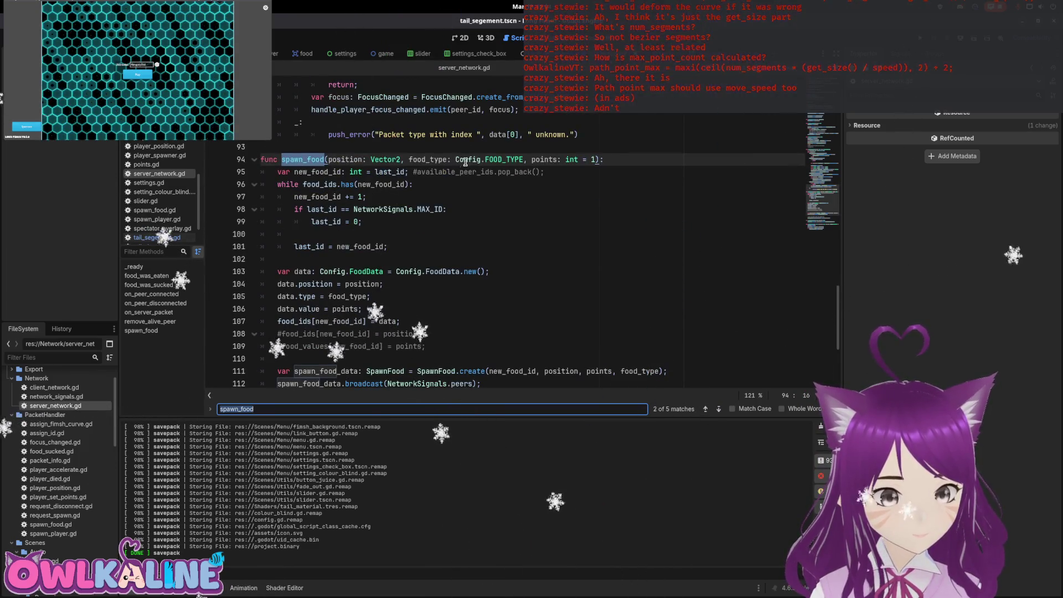
{"action": "left_click", "coordinate": [492, 165]}
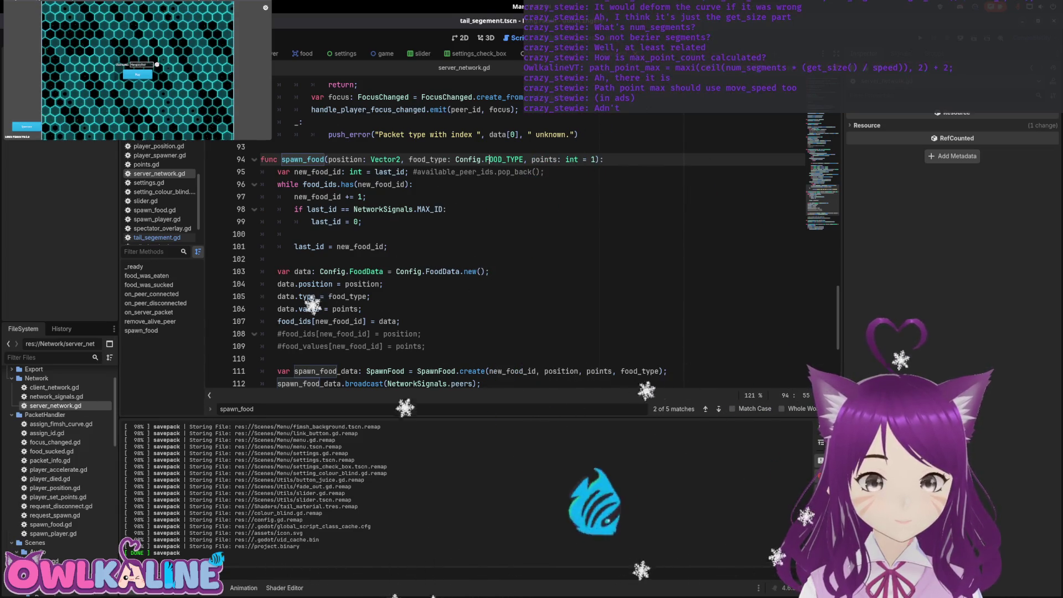
Recheck the server_spawned_food emit in tail_segement.gd, then return to server_network.gd
{"action": "key", "text": "alt+Left"}
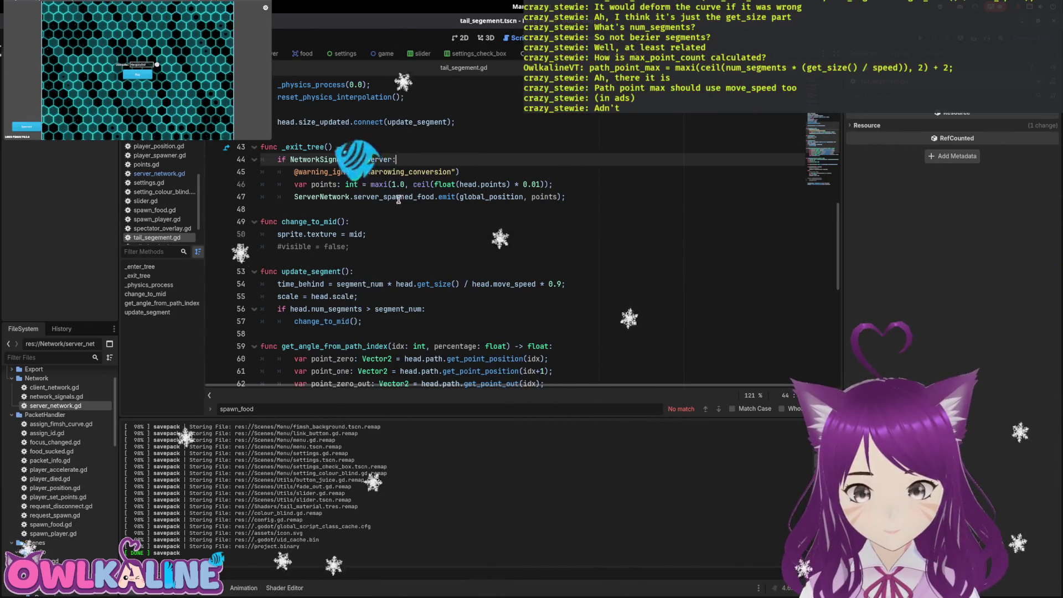
{"action": "left_click", "coordinate": [332, 196]}
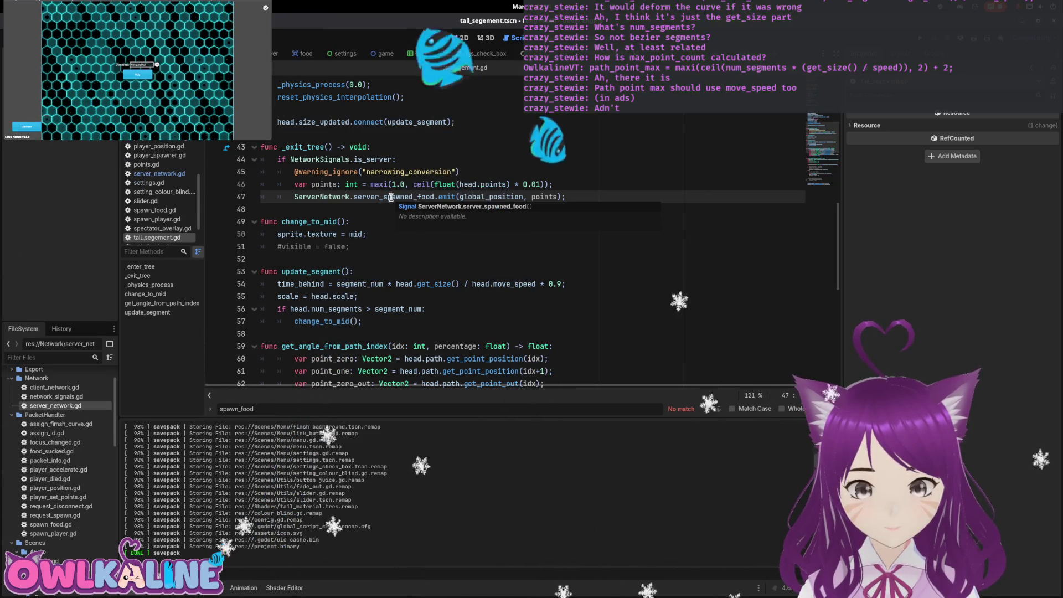
{"action": "left_click", "coordinate": [391, 197]}
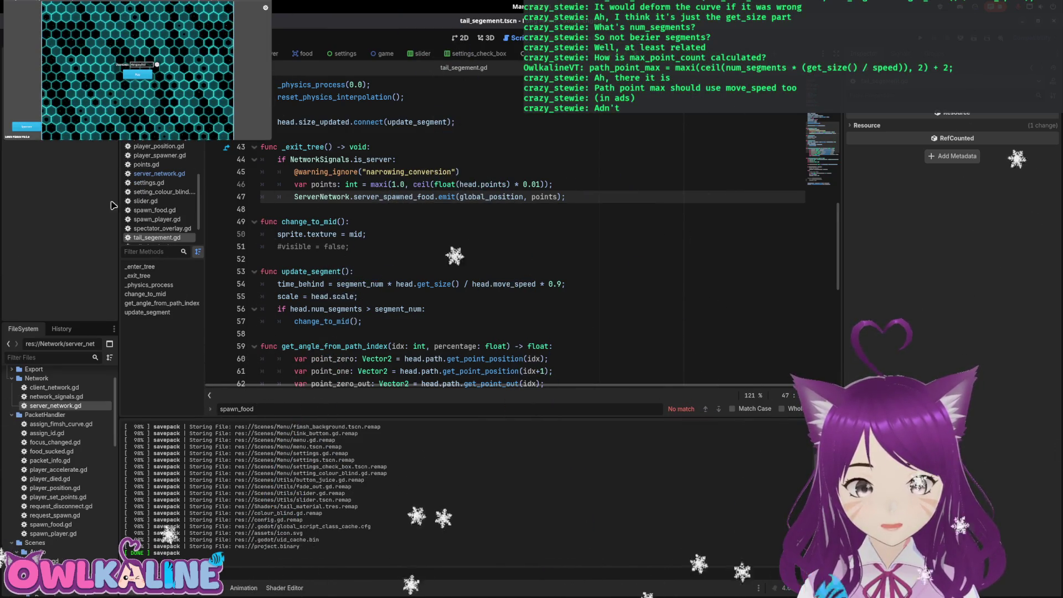
{"action": "left_click", "coordinate": [159, 173]}
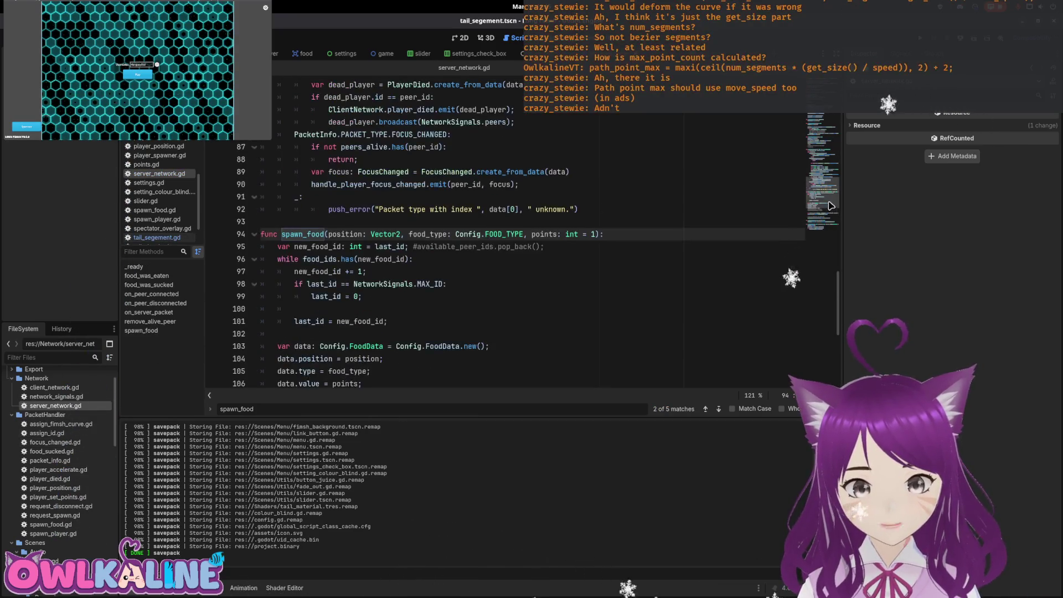
{"action": "scroll", "coordinate": [830, 206], "scroll_direction": "up", "scroll_amount": 20}
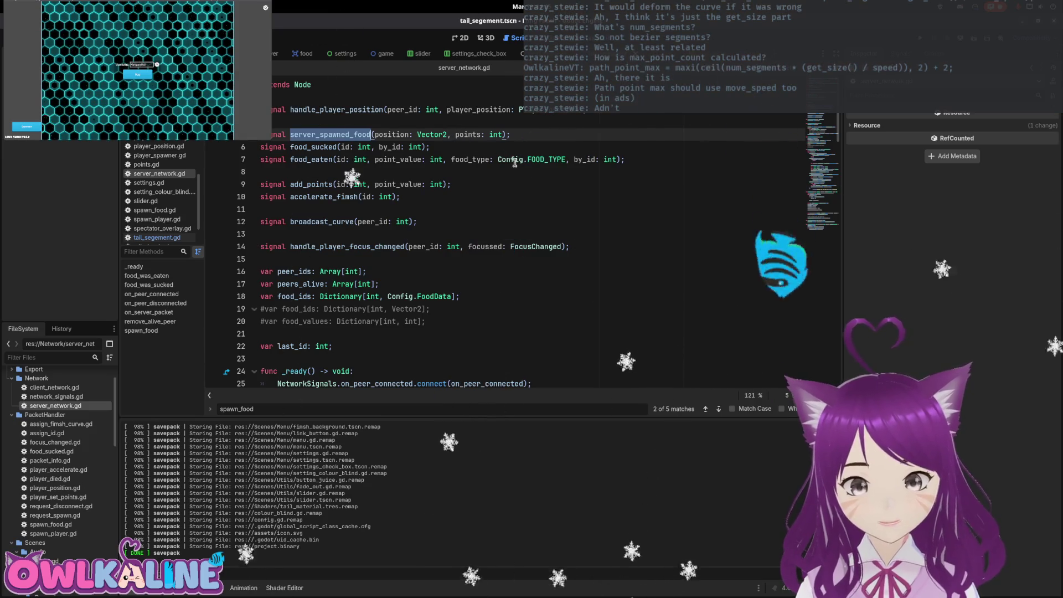
Copy the food_type: Config.FOOD_TYPE parameter from the spawn_food function definition
{"action": "key", "text": "ctrl+f"}
{"action": "left_click", "coordinate": [718, 410]}
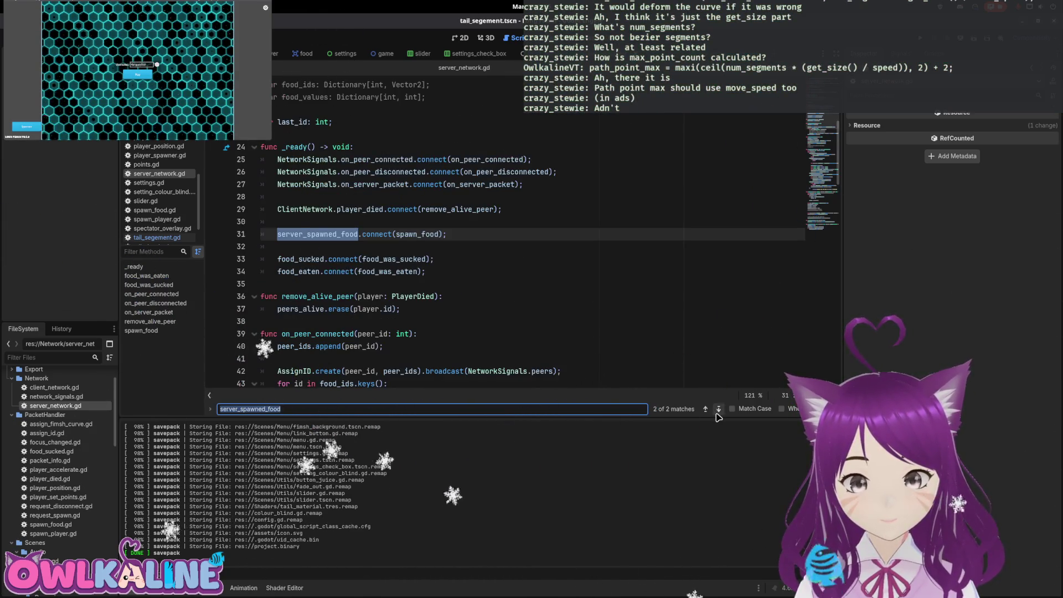
{"action": "left_click", "coordinate": [718, 411]}
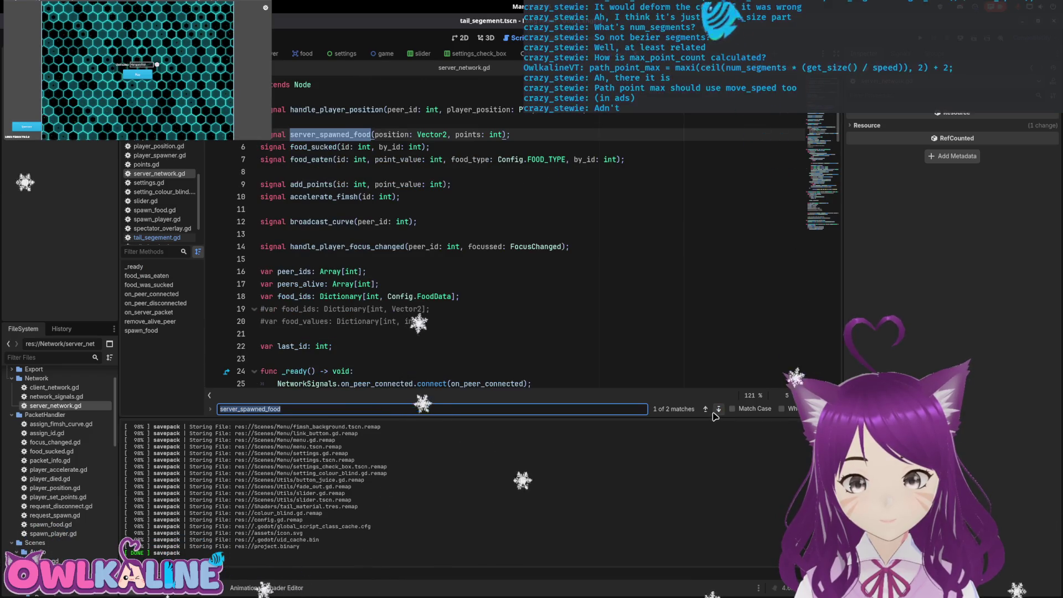
{"action": "left_click", "coordinate": [718, 408]}
{"action": "type", "text": "spawn_food"}
{"action": "left_click", "coordinate": [717, 409]}
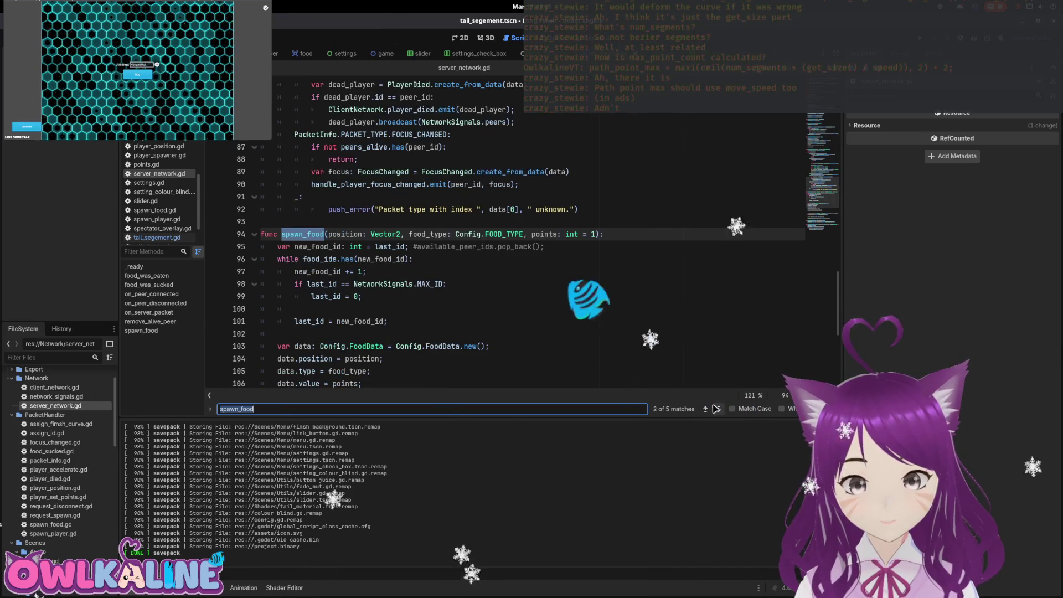
{"action": "left_click_drag", "start_coordinate": [409, 234], "coordinate": [527, 234]}
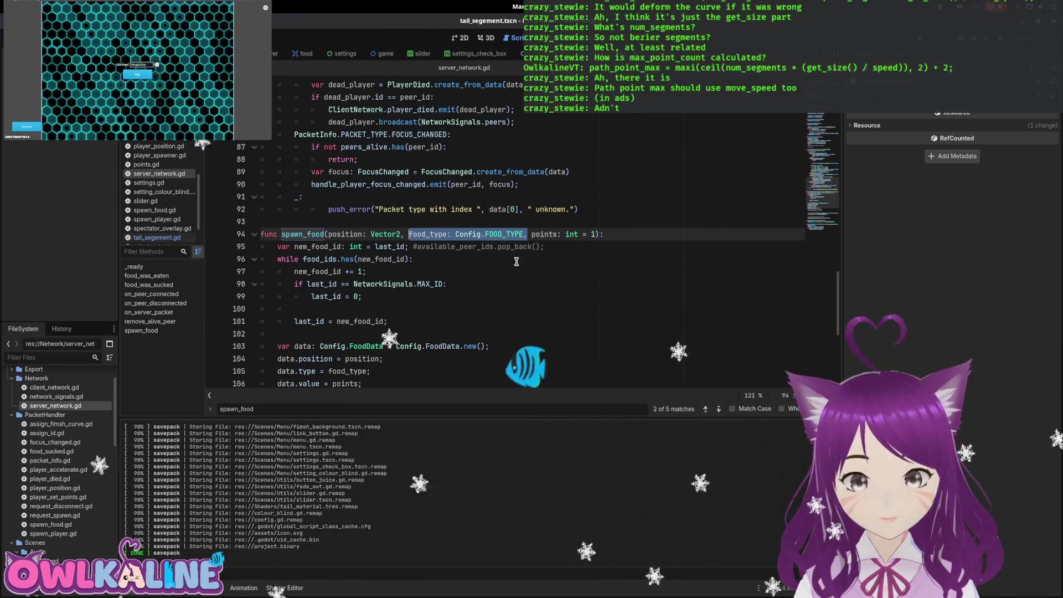
Paste food_type: Config.FOOD_TYPE into the server_spawned_food signal, save, and open food_spawner.gd
{"action": "scroll", "coordinate": [815, 183], "scroll_direction": "up", "scroll_amount": 20}
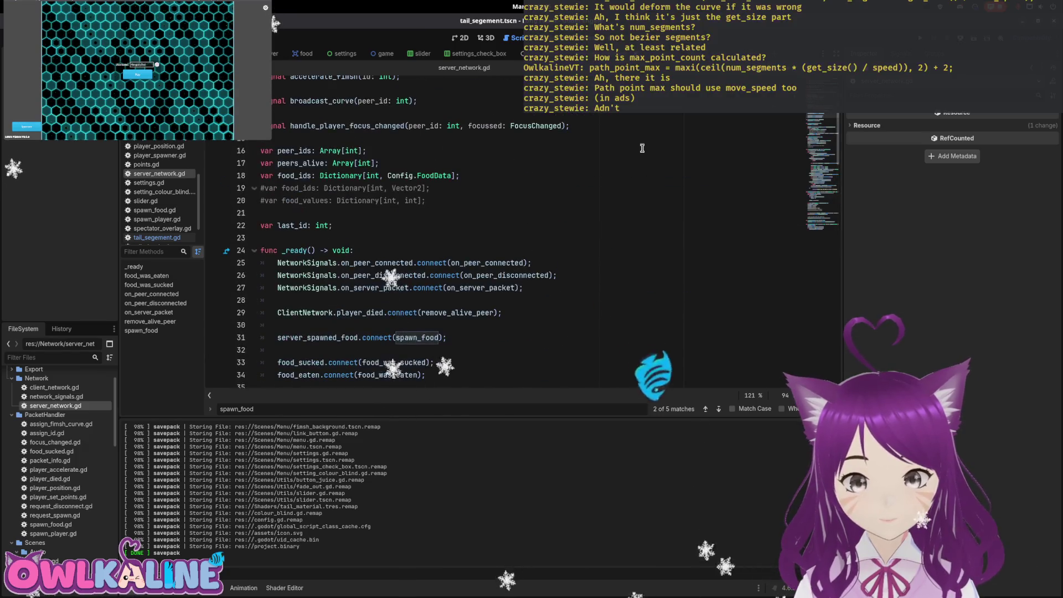
{"action": "left_click", "coordinate": [358, 185]}
{"action": "scroll", "coordinate": [404, 142], "scroll_direction": "up", "scroll_amount": 2}
{"action": "scroll", "coordinate": [404, 142], "scroll_direction": "up", "scroll_amount": 1}
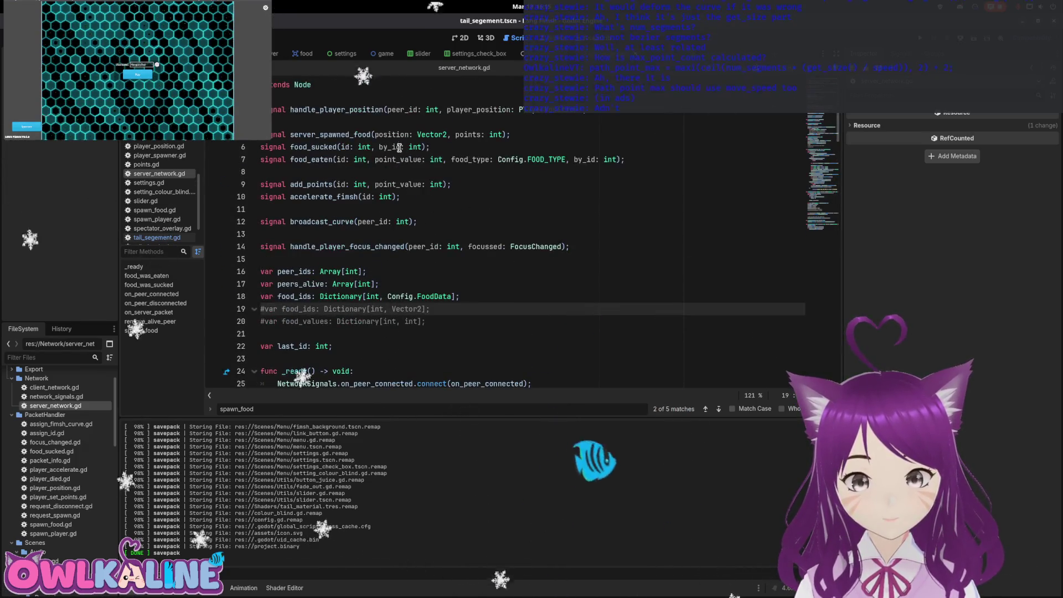
{"action": "left_click", "coordinate": [455, 134]}
{"action": "key", "text": "ctrl+v"}
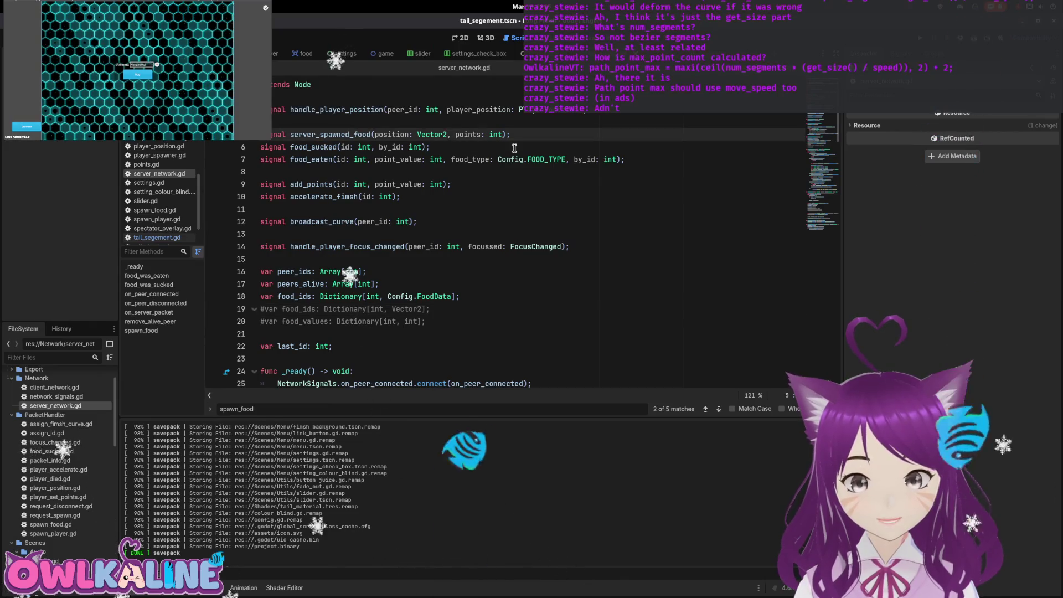
{"action": "key", "text": "ctrl+s"}
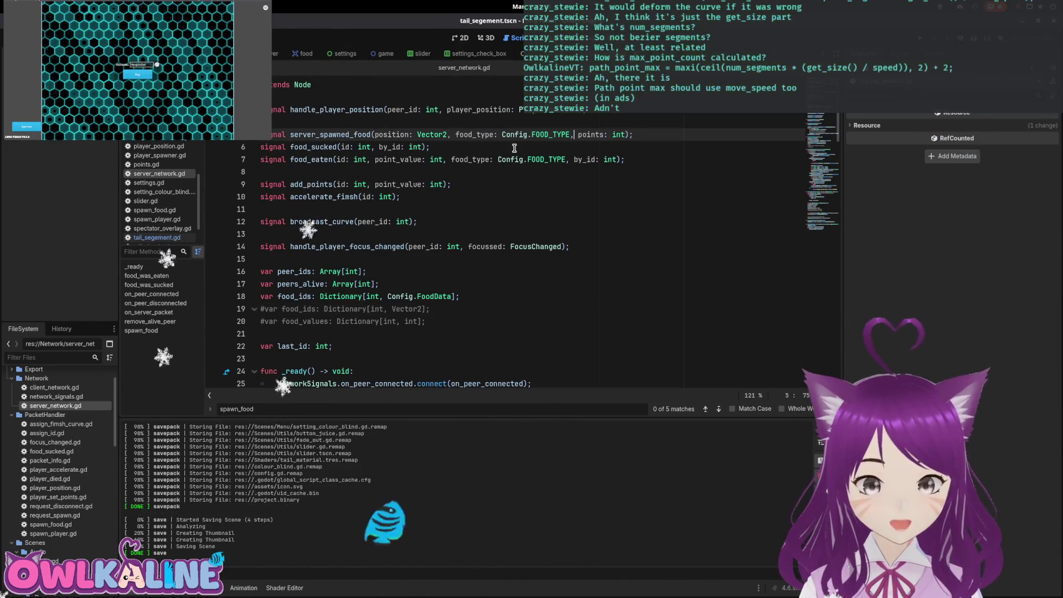
{"action": "scroll", "coordinate": [476, 144], "scroll_direction": "down", "scroll_amount": 2}
{"action": "scroll", "coordinate": [453, 138], "scroll_direction": "up", "scroll_amount": 2}
{"action": "key", "text": "Up"}
{"action": "left_click", "coordinate": [435, 134]}
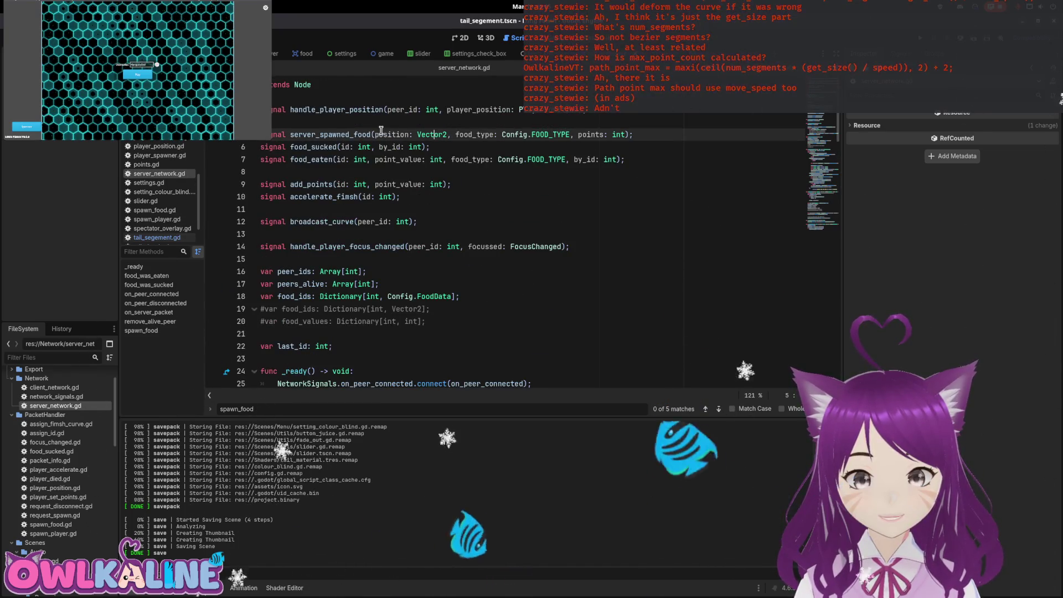
{"action": "key", "text": "ctrl+s"}
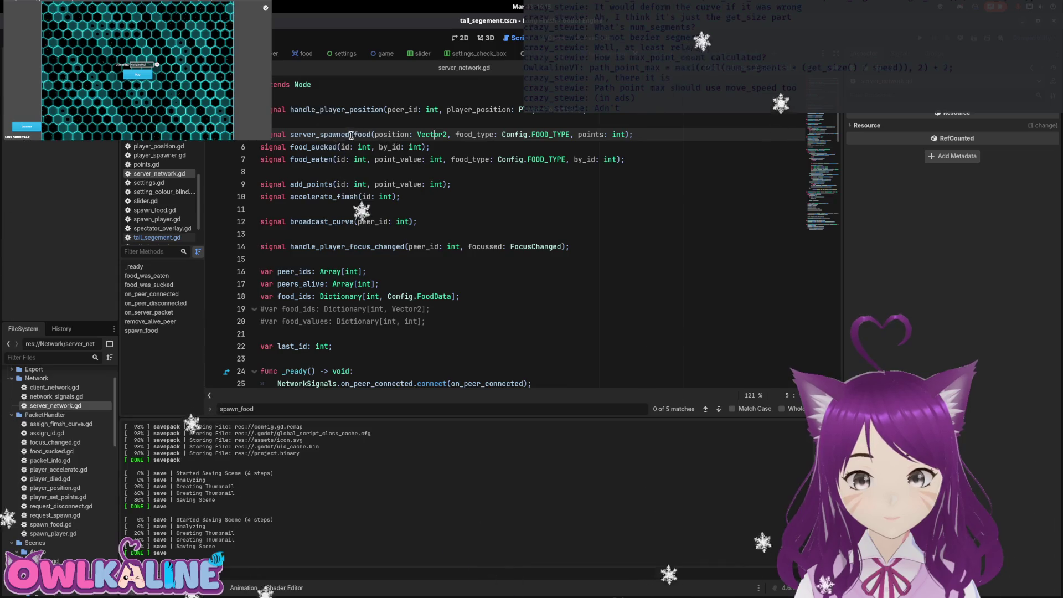
{"action": "left_click", "coordinate": [384, 54]}
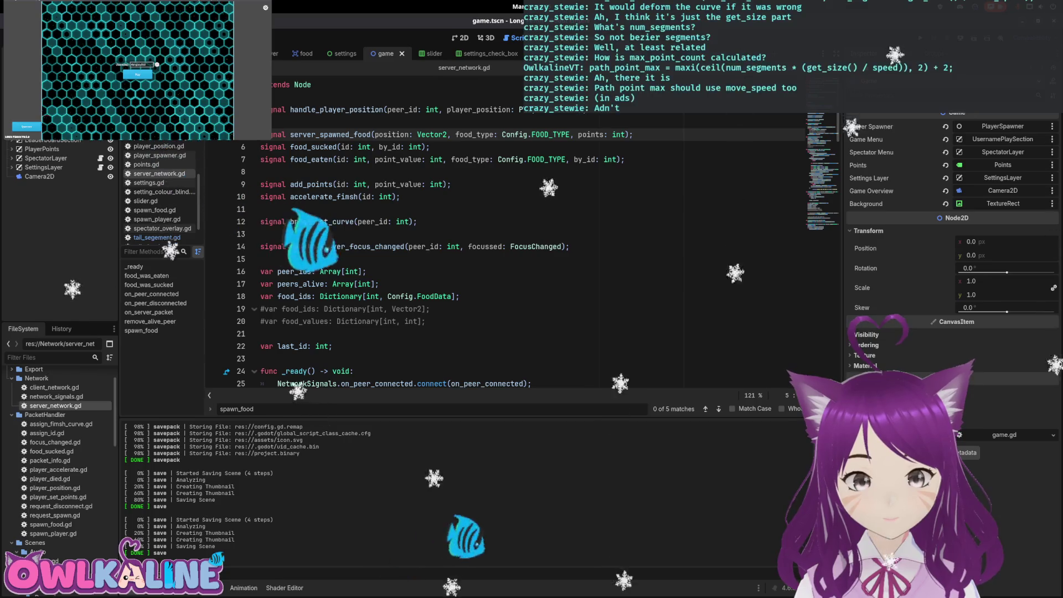
{"action": "left_click", "coordinate": [363, 138]}
Review handle_food_spawn and its spawn_food callback on line 16 of food_spawner.gd
{"action": "scroll", "coordinate": [365, 221], "scroll_direction": "up", "scroll_amount": 2}
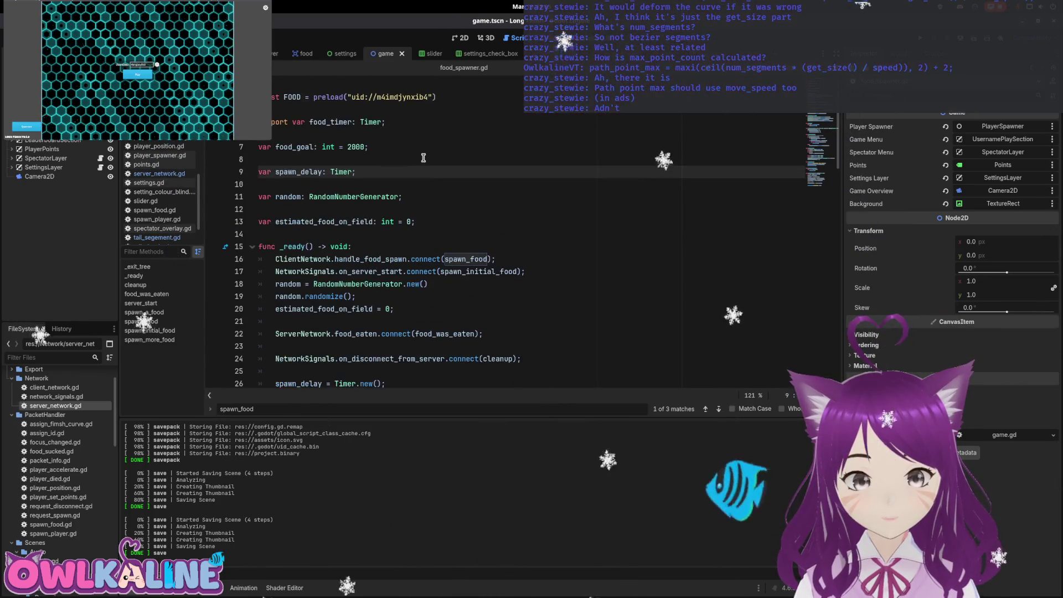
{"action": "double_click", "coordinate": [372, 272]}
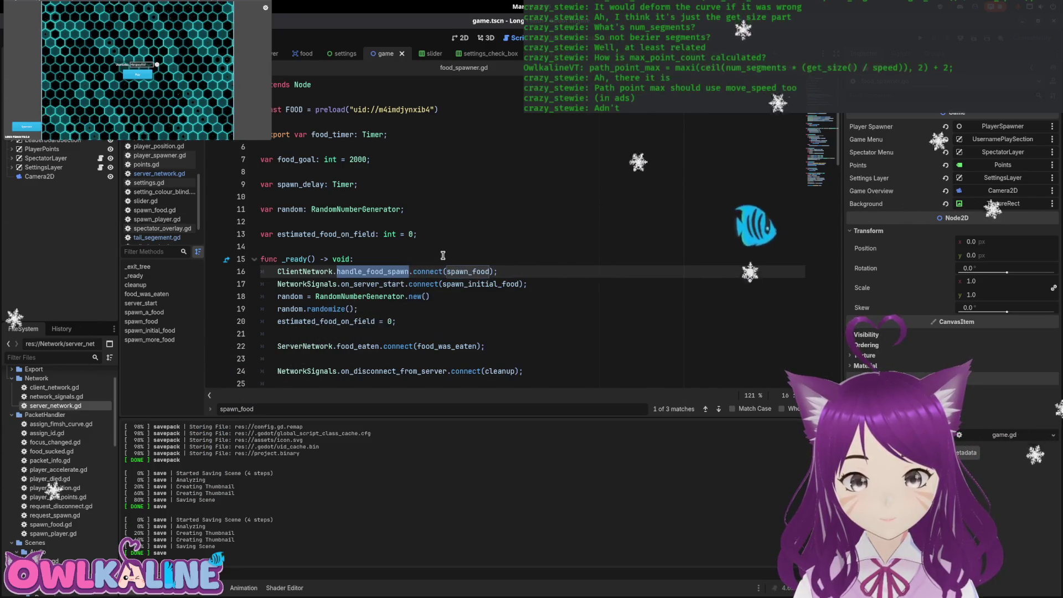
{"action": "left_click", "coordinate": [450, 271]}
{"action": "scroll", "coordinate": [499, 271], "scroll_direction": "down", "scroll_amount": 5}
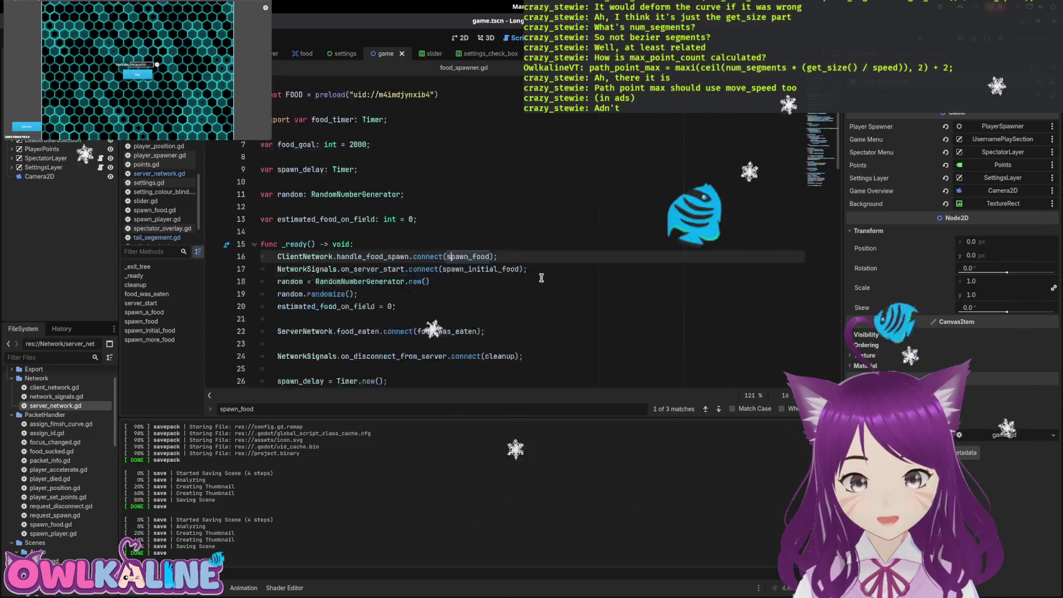
{"action": "scroll", "coordinate": [530, 271], "scroll_direction": "down", "scroll_amount": 3}
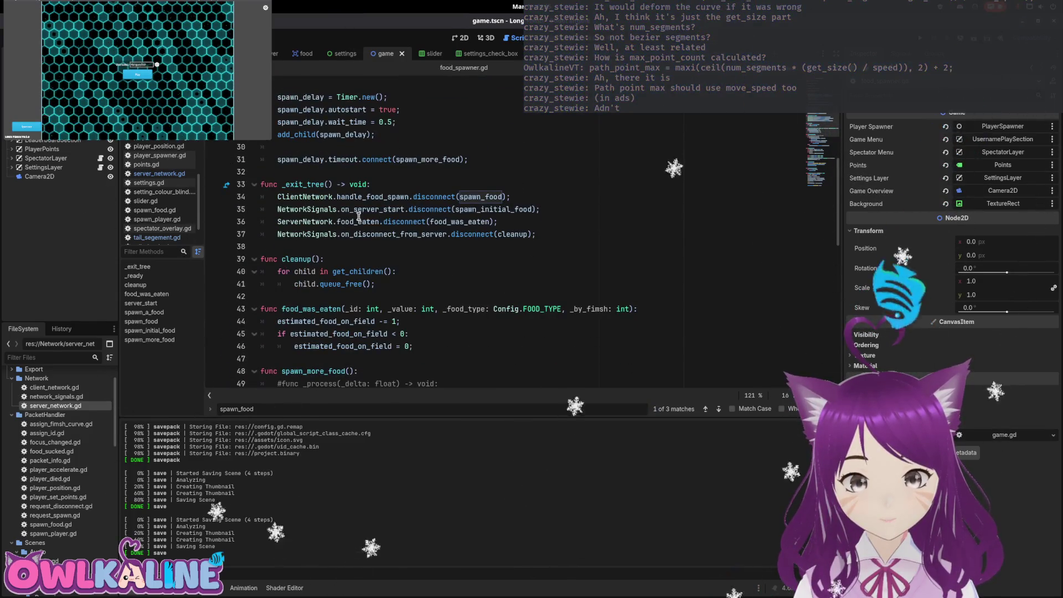
{"action": "scroll", "coordinate": [415, 275], "scroll_direction": "up", "scroll_amount": 8}
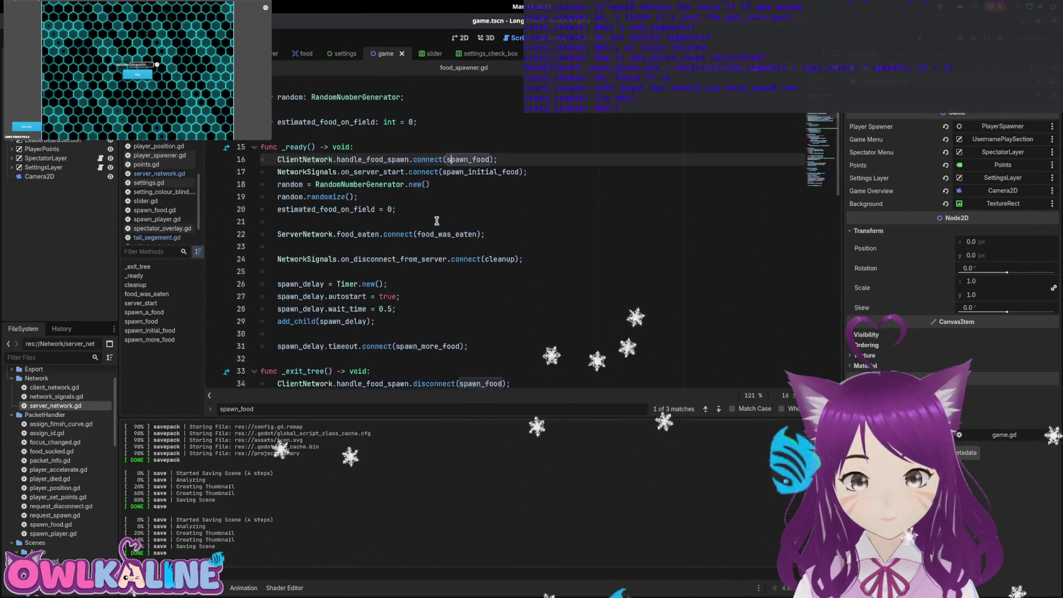
{"action": "scroll", "coordinate": [417, 279], "scroll_direction": "down", "scroll_amount": 4}
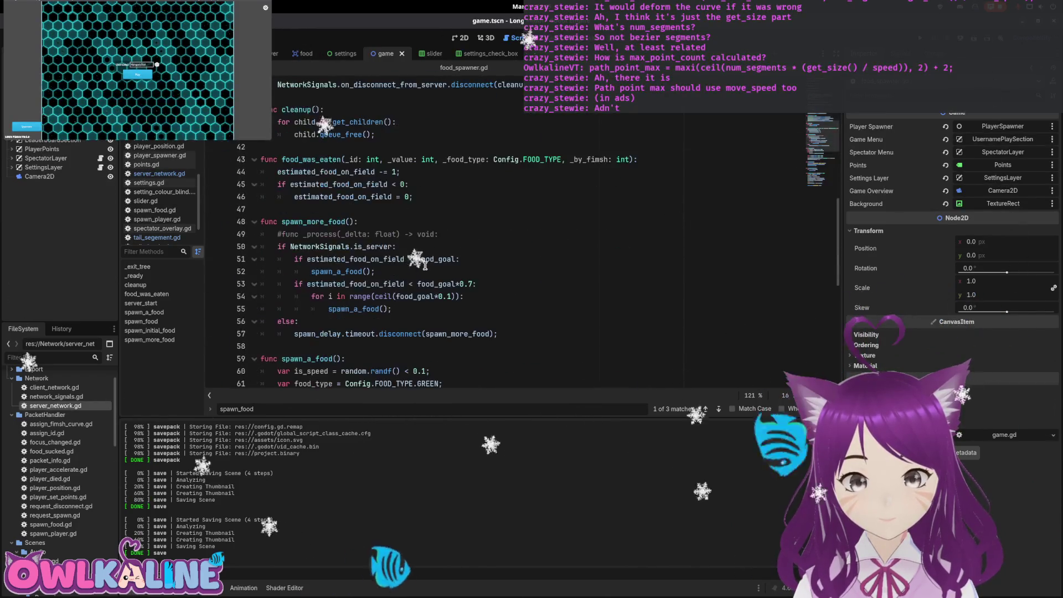
{"action": "left_click", "coordinate": [496, 206]}
{"action": "scroll", "coordinate": [497, 204], "scroll_direction": "down", "scroll_amount": 9}
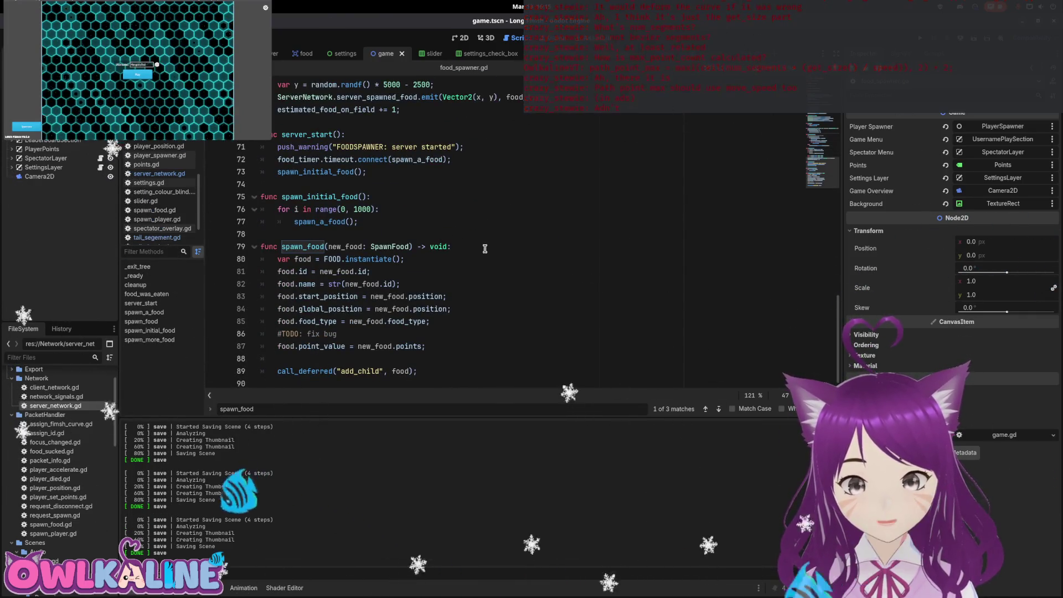
{"action": "scroll", "coordinate": [485, 249], "scroll_direction": "up", "scroll_amount": 3}
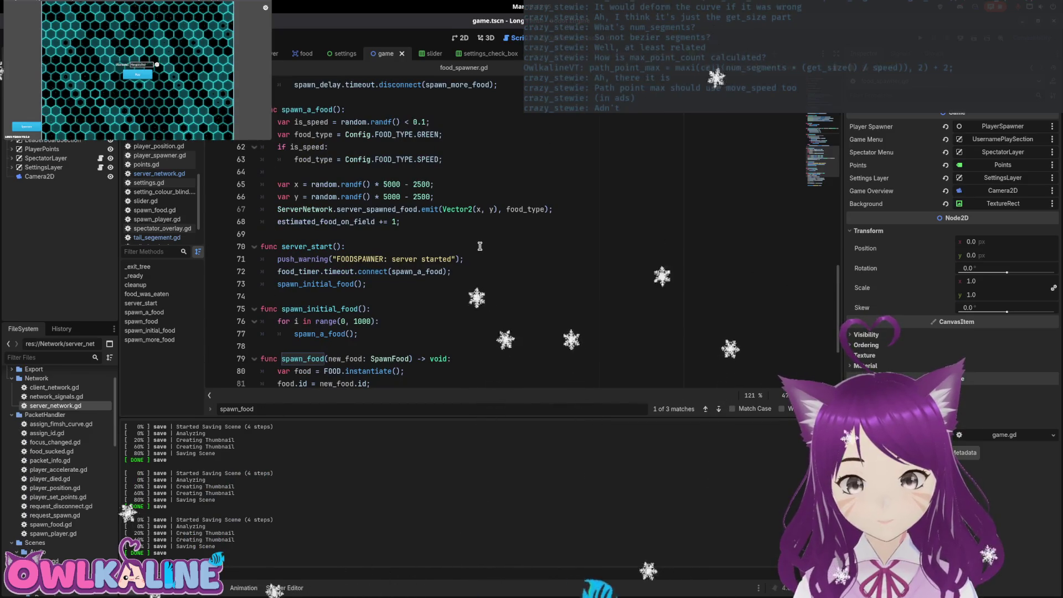
Check the server_spawned_food emit with SPEED/GREEN food type on line 67, then switch scenes
{"action": "double_click", "coordinate": [373, 210]}
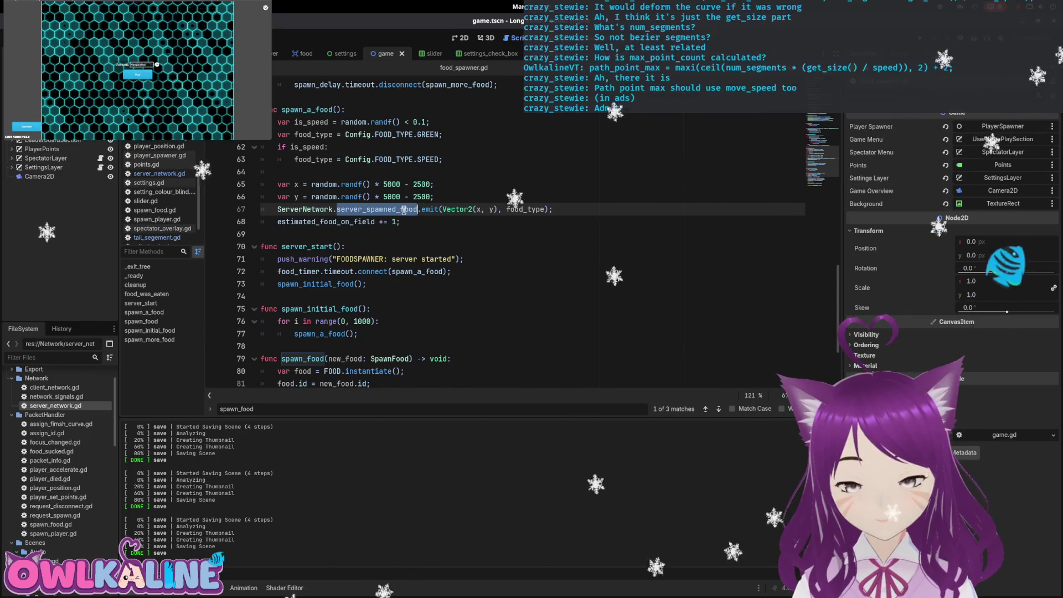
{"action": "scroll", "coordinate": [505, 203], "scroll_direction": "up", "scroll_amount": 2}
{"action": "scroll", "coordinate": [504, 203], "scroll_direction": "up", "scroll_amount": 1}
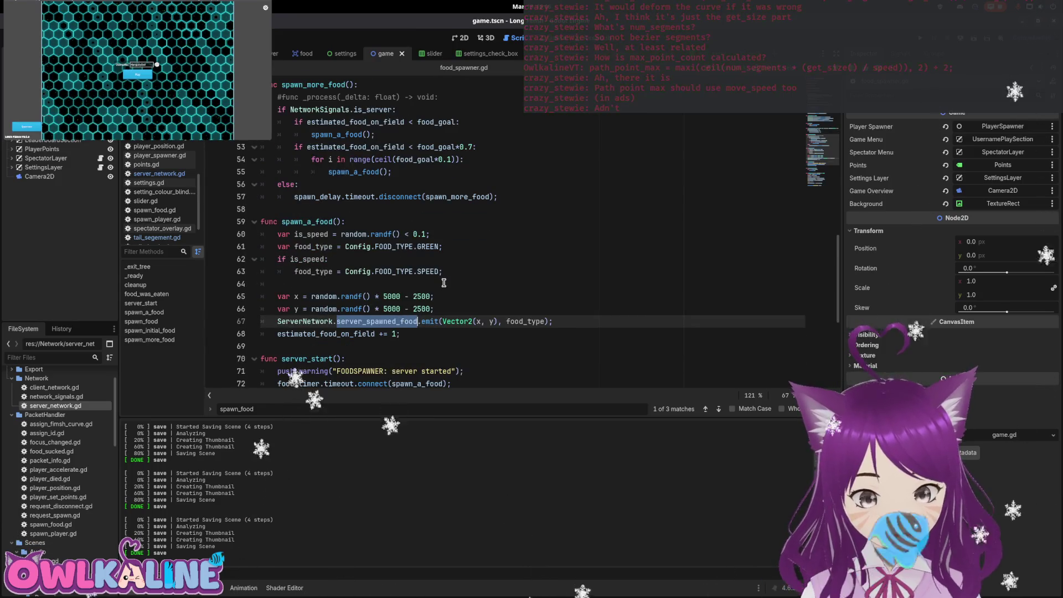
{"action": "scroll", "coordinate": [444, 283], "scroll_direction": "up", "scroll_amount": 6}
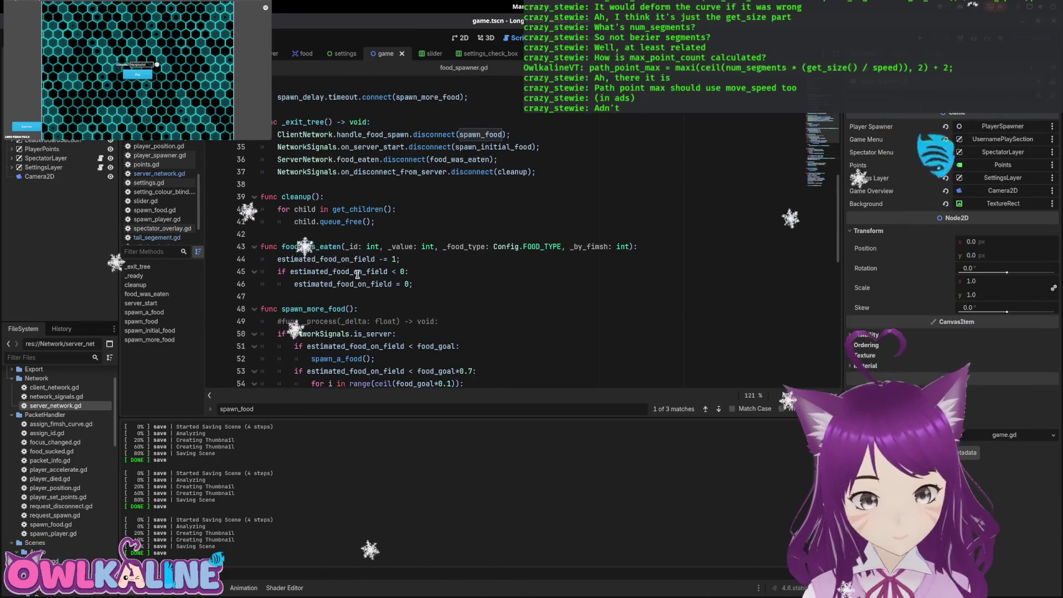
{"action": "scroll", "coordinate": [380, 292], "scroll_direction": "down", "scroll_amount": 4}
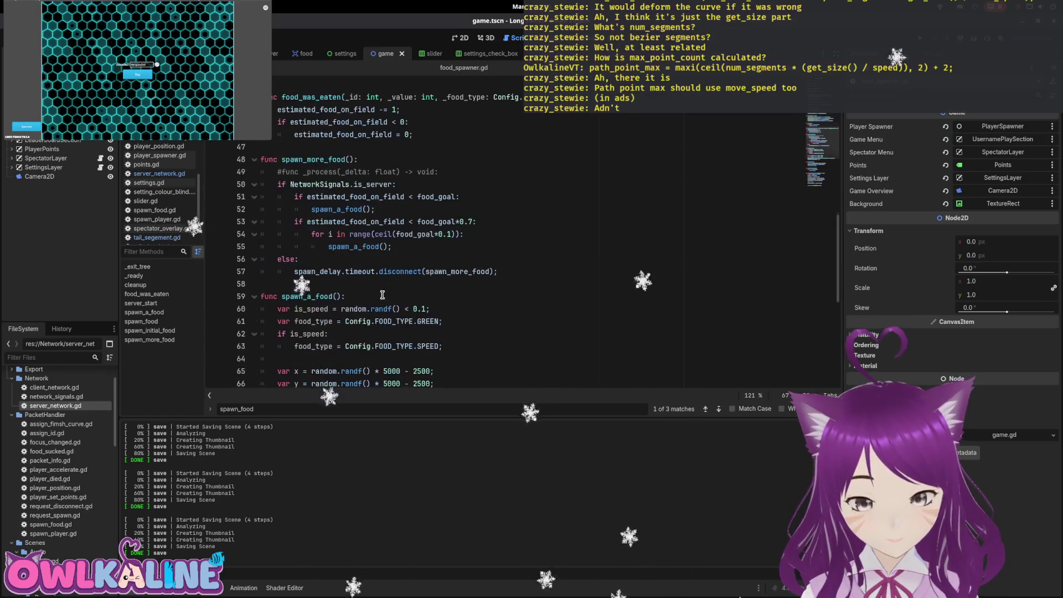
{"action": "scroll", "coordinate": [355, 286], "scroll_direction": "down", "scroll_amount": 3}
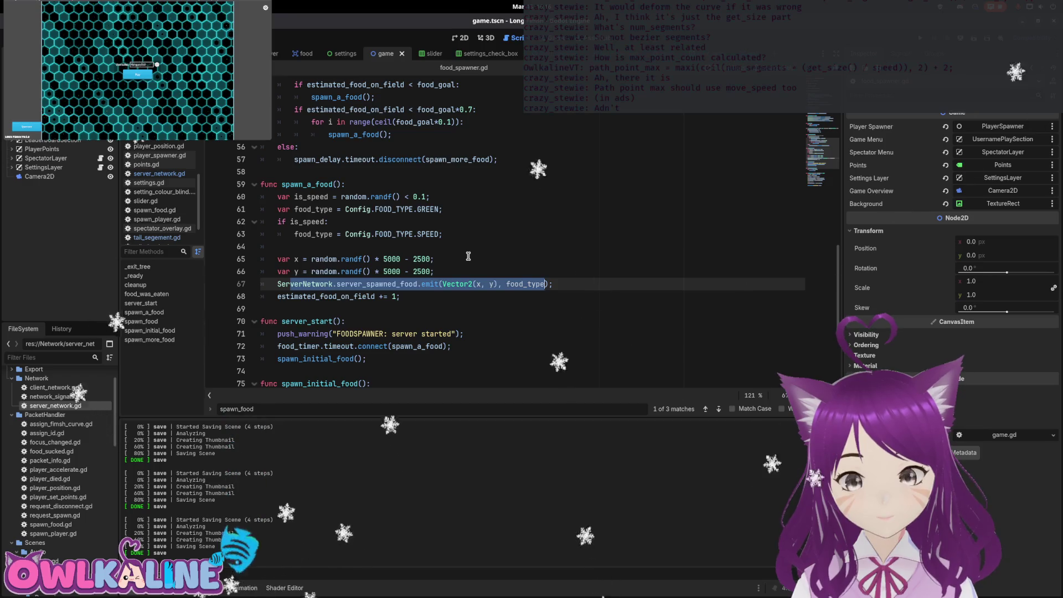
{"action": "left_click", "coordinate": [468, 256]}
{"action": "left_click", "coordinate": [444, 234]}
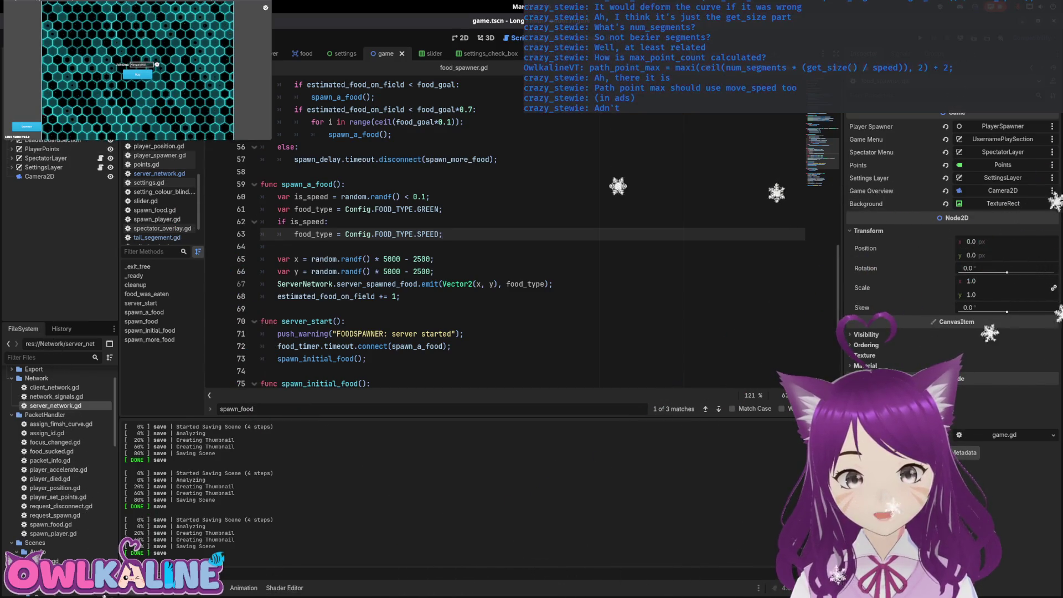
{"action": "key", "text": "ctrl+shift+Tab"}
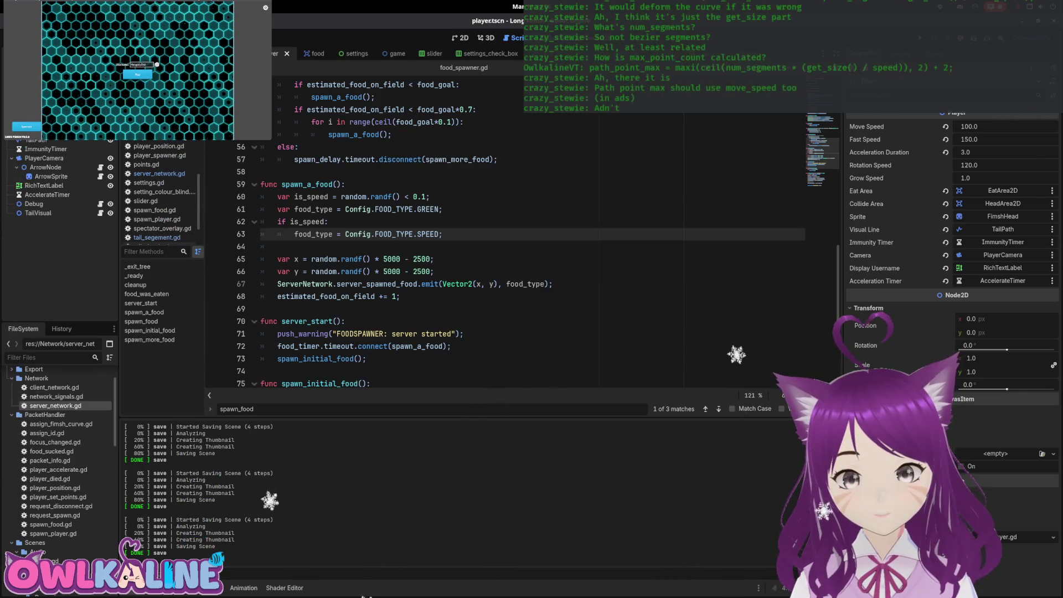
{"action": "key", "text": "ctrl+shift+Tab"}
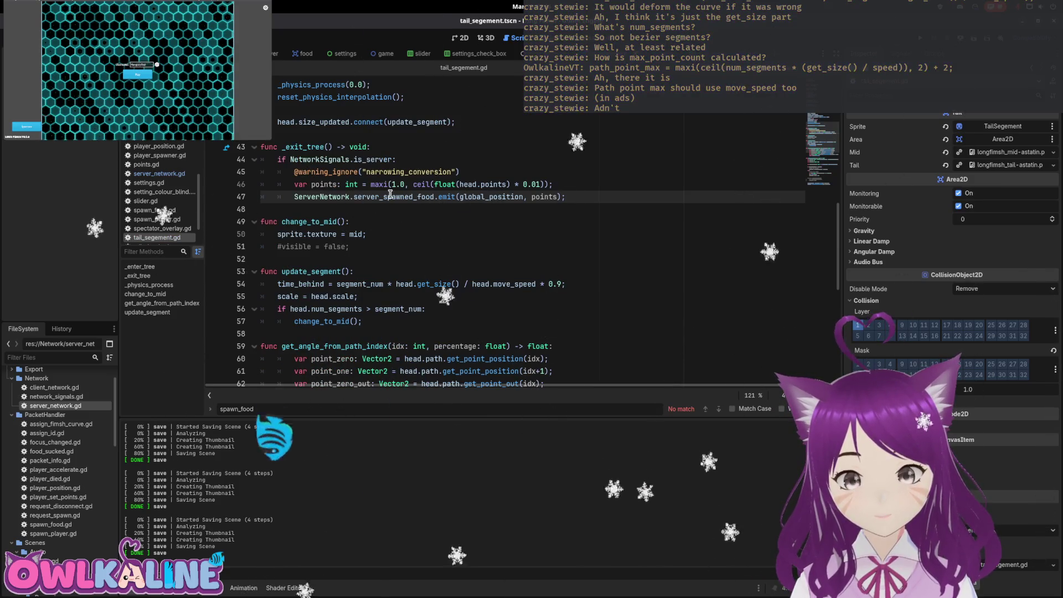
Add blank lines above the server_spawned_food emit and write an 'if randf() < 0.2:' check
{"action": "mouse_move", "coordinate": [390, 194]}
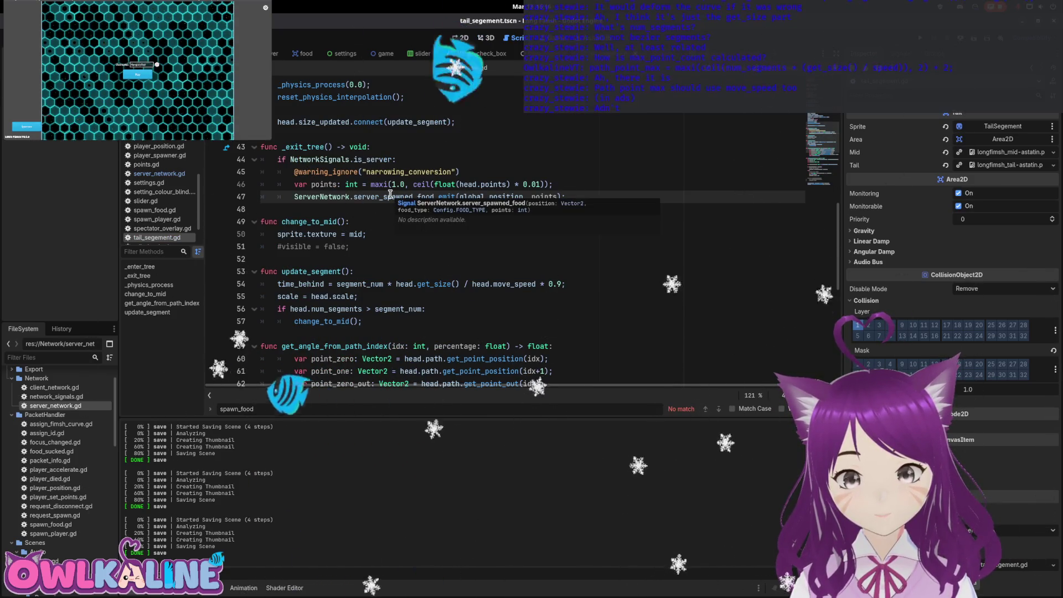
{"action": "left_click", "coordinate": [492, 172]}
{"action": "left_click", "coordinate": [521, 197]}
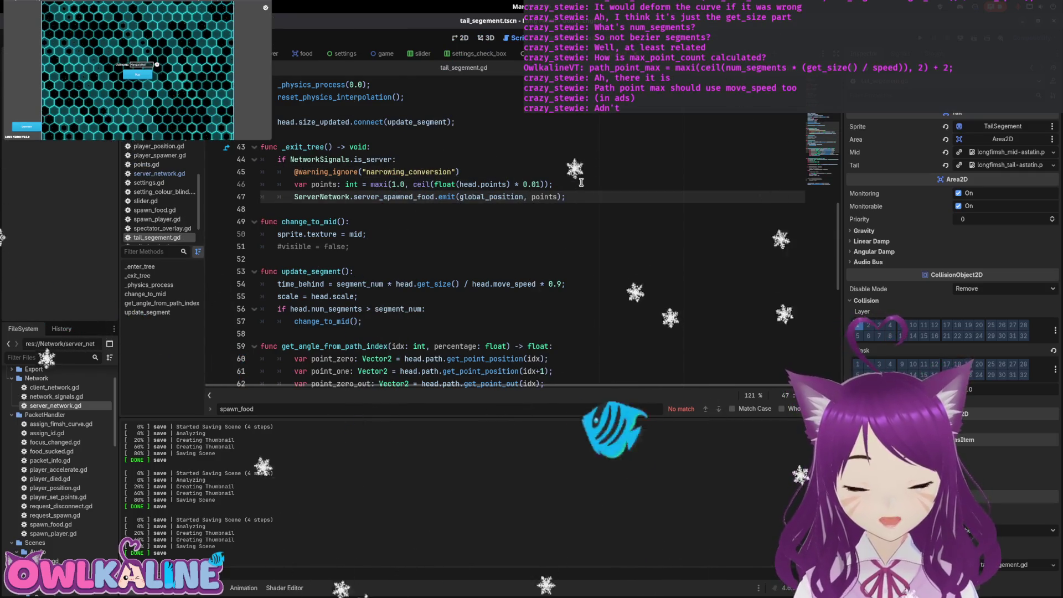
{"action": "left_click", "coordinate": [580, 182]}
{"action": "key", "text": "Return"}
{"action": "key", "text": "Return"}
{"action": "key", "text": "Return"}
{"action": "key", "text": "Up"}
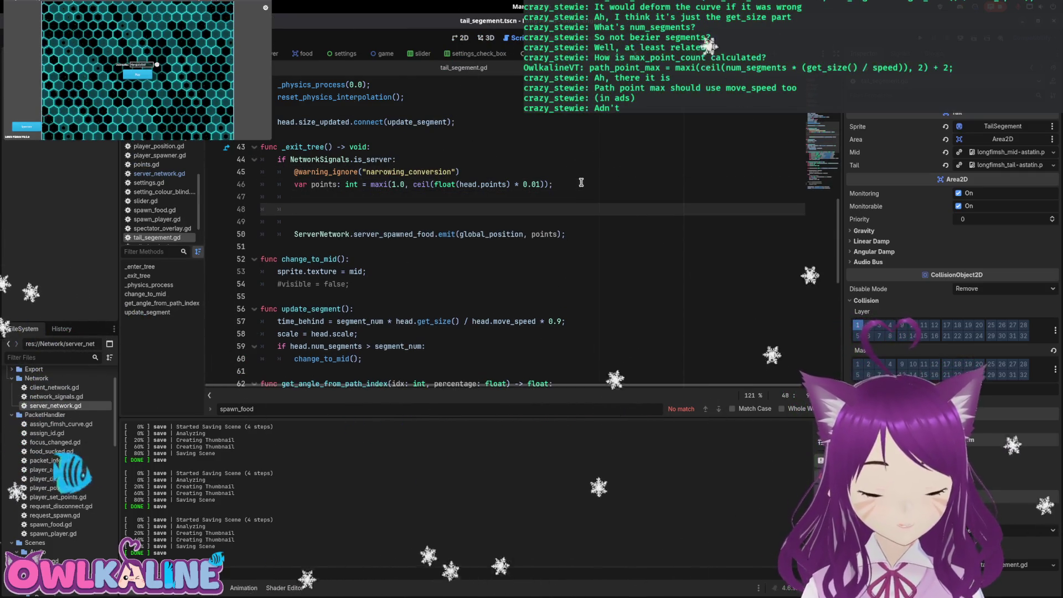
{"action": "type", "text": "rng"}
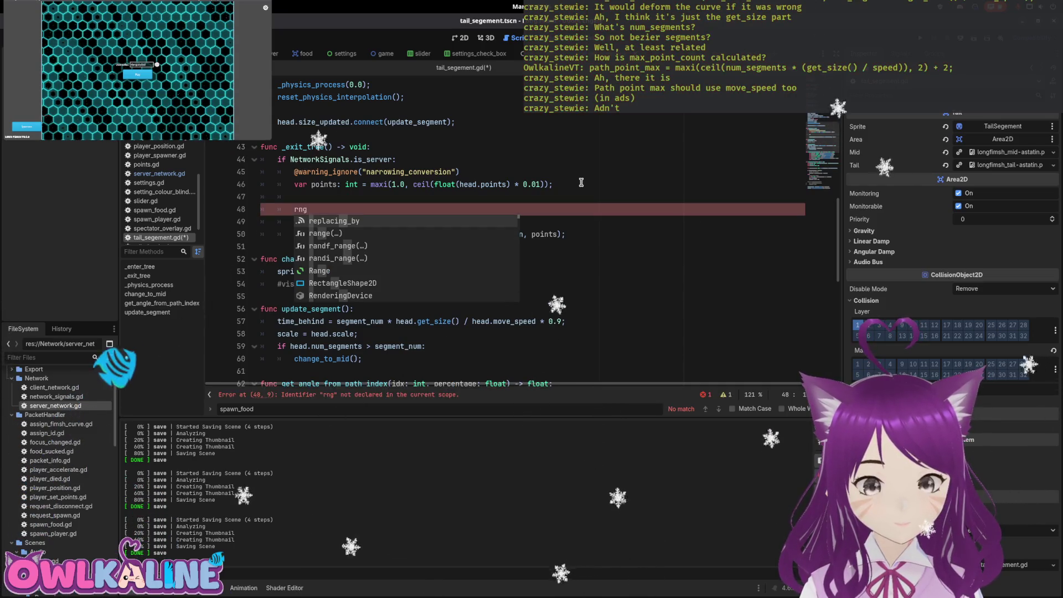
{"action": "key", "text": "Down"}
{"action": "key", "text": "Down"}
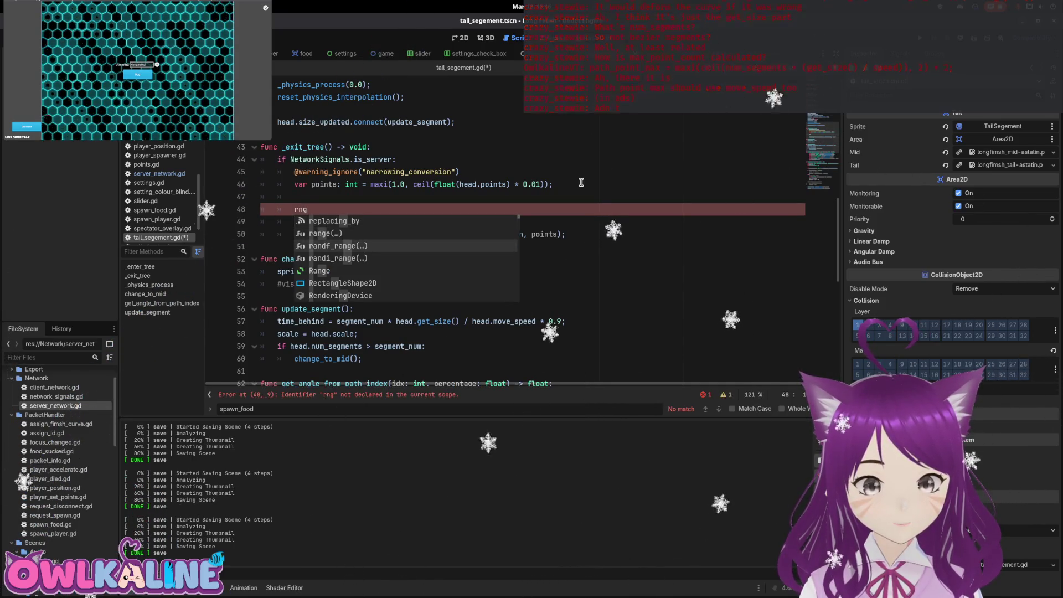
{"action": "key", "text": "BackSpace"}
{"action": "key", "text": "BackSpace"}
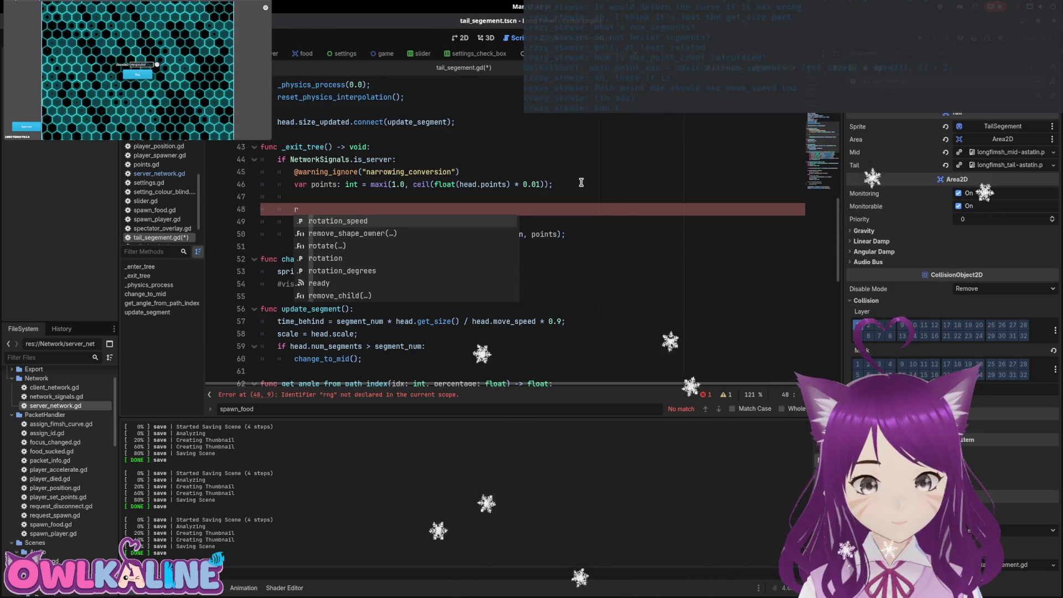
{"action": "key", "text": "Return"}
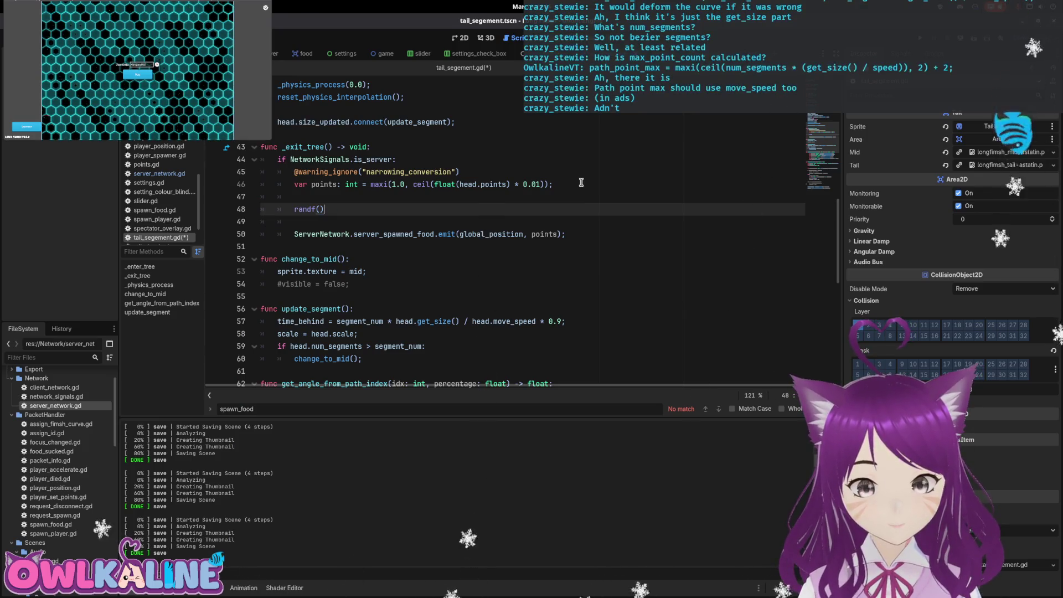
{"action": "type", "text": "< 0"}
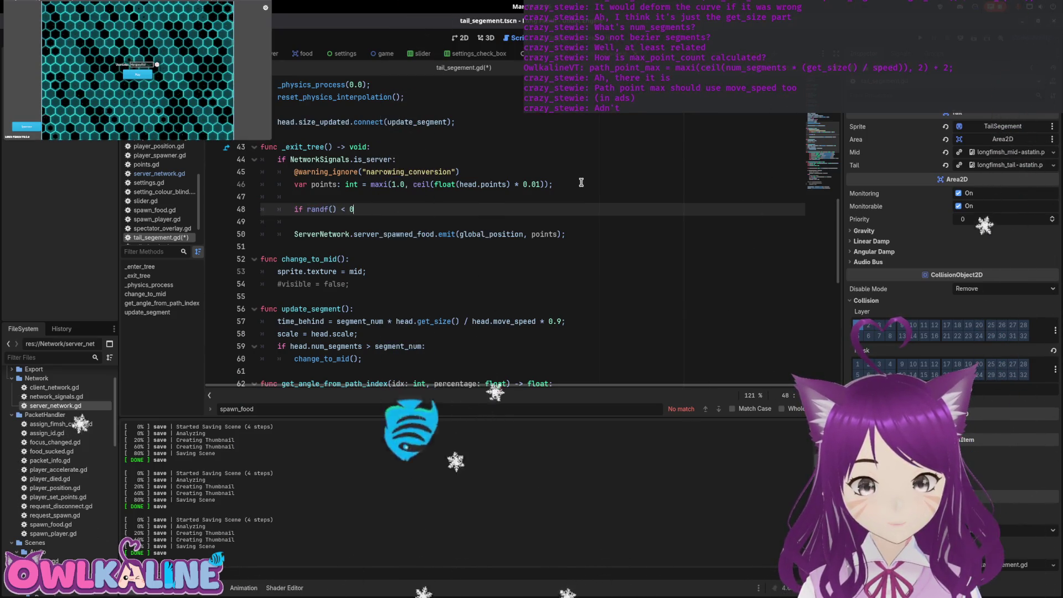
{"action": "type", "text": ".2:"}
{"action": "key", "text": "Return"}
Adjust spacing around the new check and change its threshold to 0.1
{"action": "key", "text": "Up"}
{"action": "key", "text": "Home"}
{"action": "key", "text": "Return"}
{"action": "key", "text": "End"}
{"action": "key", "text": "Left"}
{"action": "key", "text": "BackSpace"}
{"action": "type", "text": "1"}
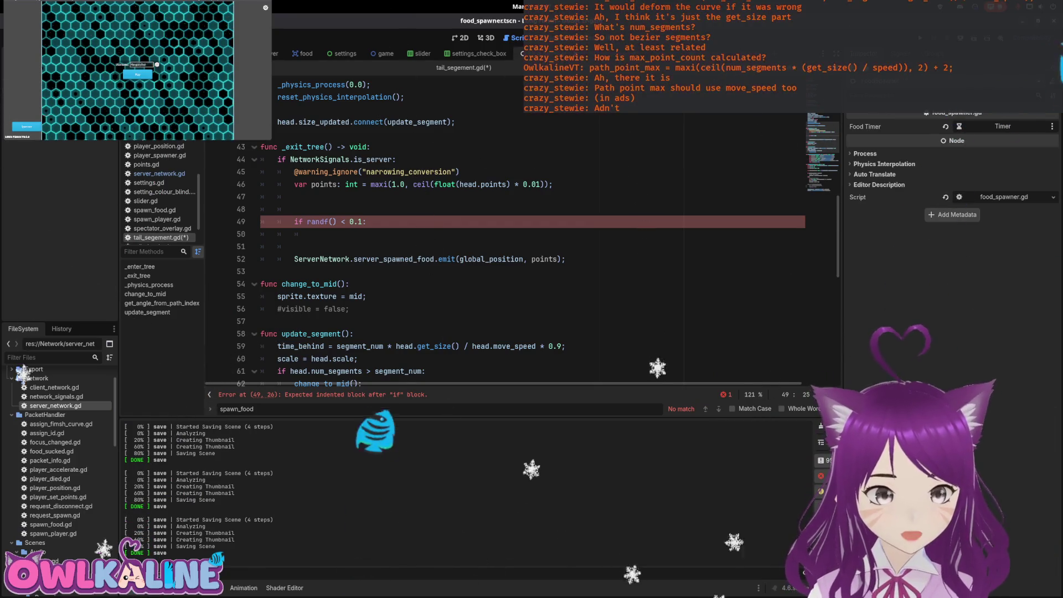
{"action": "key", "text": "ctrl+Tab"}
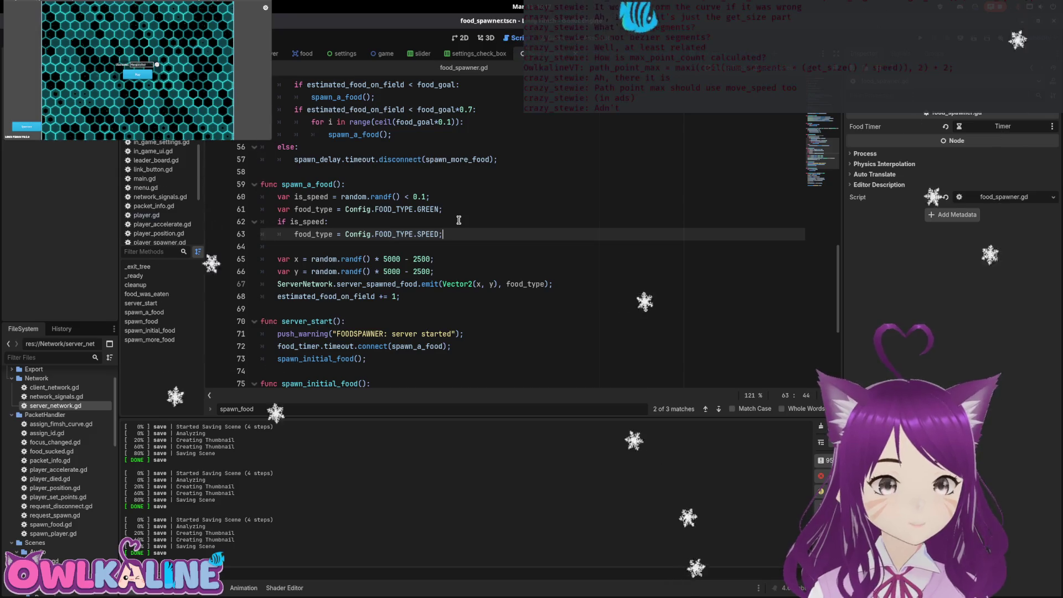
Scroll to spawn_a_food's randf() < 0.1 speed-food check, then return to tail_segement
{"action": "scroll", "coordinate": [458, 220], "scroll_direction": "up", "scroll_amount": 15}
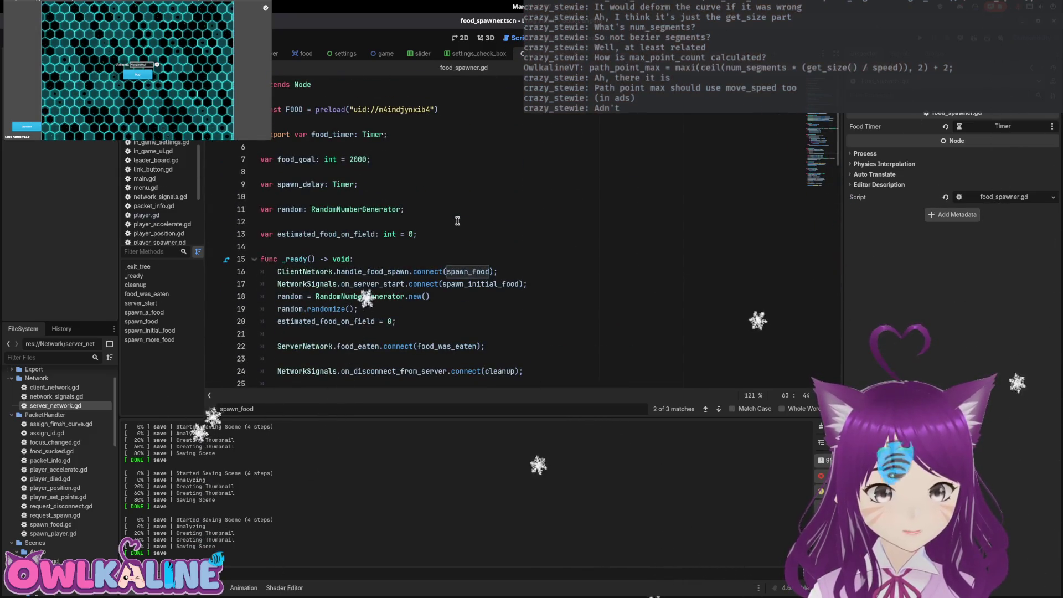
{"action": "scroll", "coordinate": [356, 181], "scroll_direction": "down", "scroll_amount": 7}
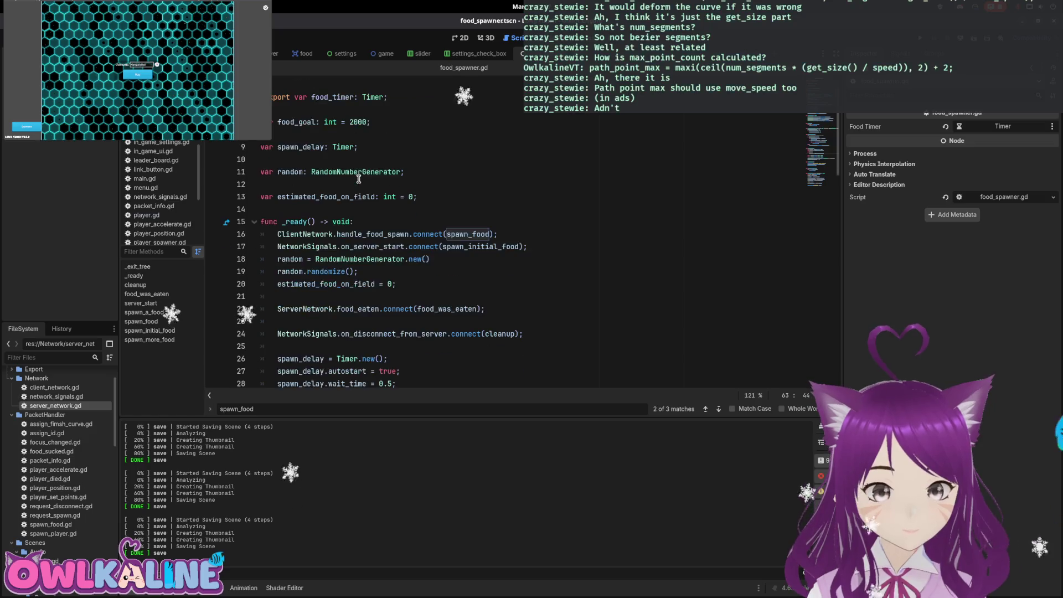
{"action": "scroll", "coordinate": [418, 193], "scroll_direction": "down", "scroll_amount": 7}
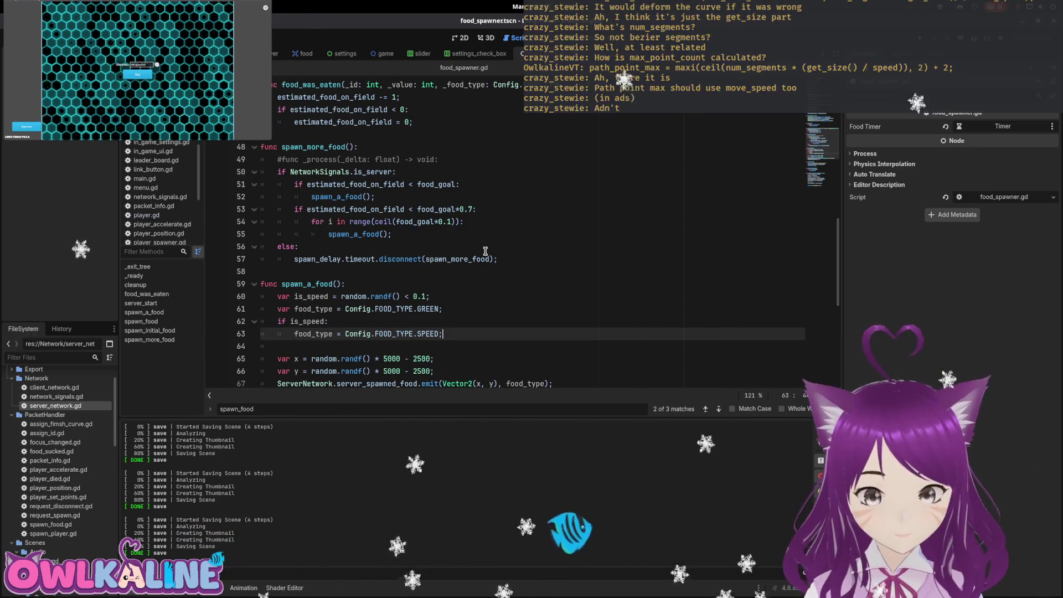
{"action": "scroll", "coordinate": [484, 250], "scroll_direction": "down", "scroll_amount": 2}
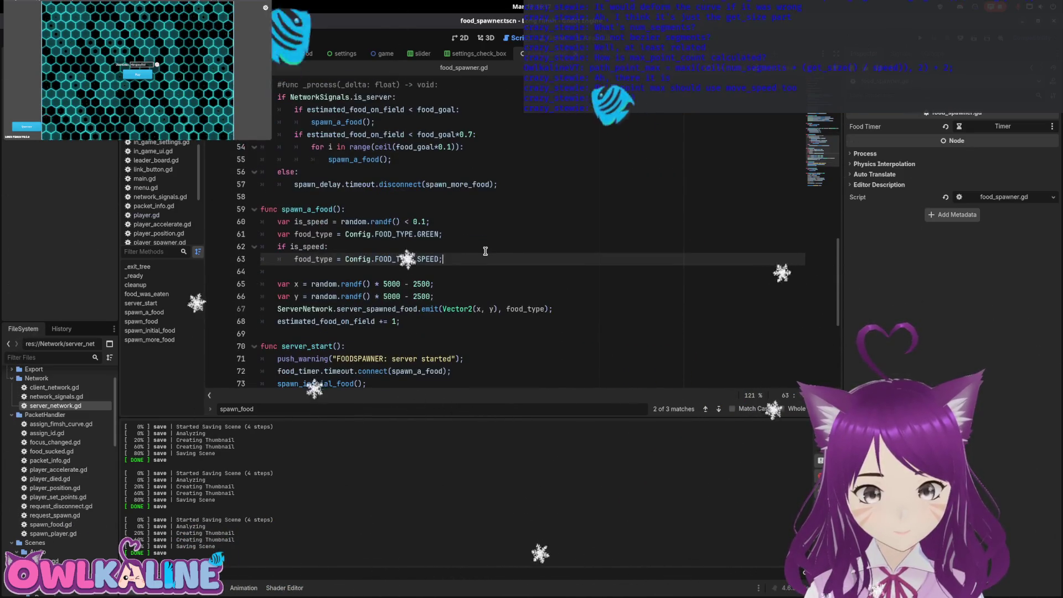
{"action": "key", "text": "ctrl+Tab"}
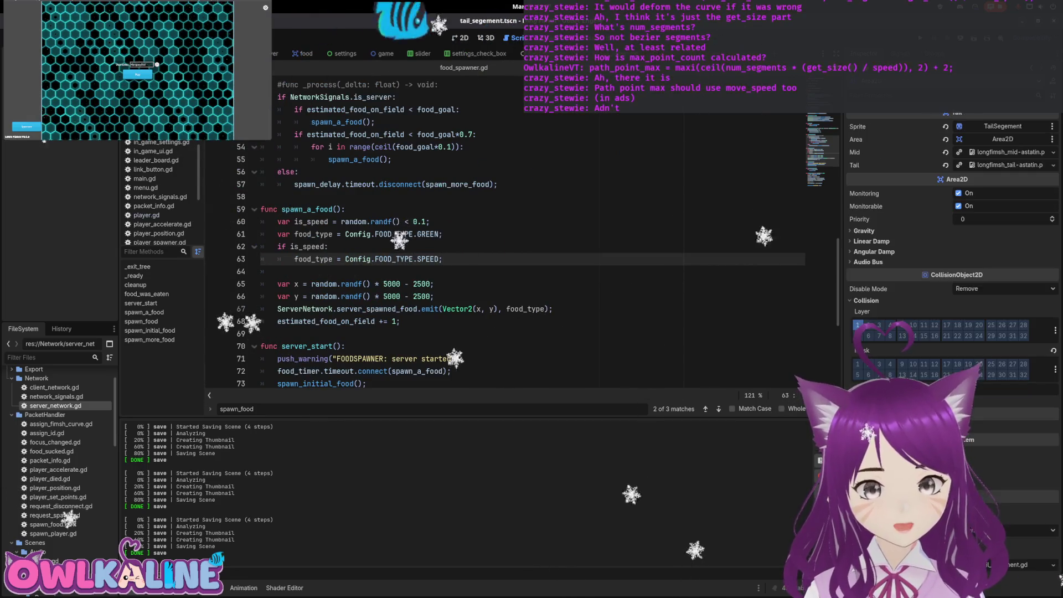
Lower the speed-food drop threshold in tail_segement.gd from 0.1 to 0.05
{"action": "key", "text": "Up"}
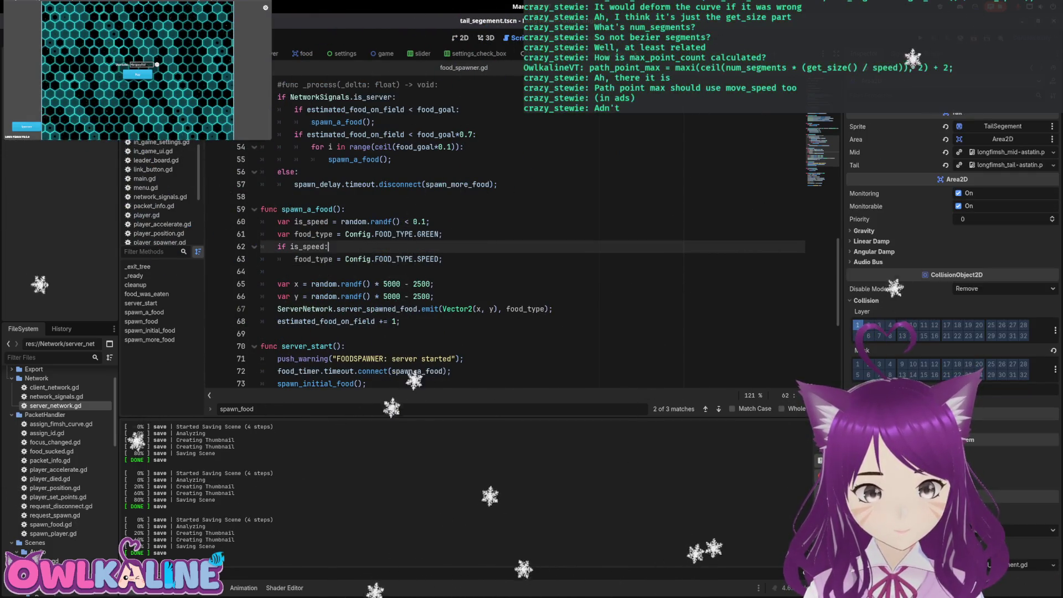
{"action": "key", "text": "alt+Left"}
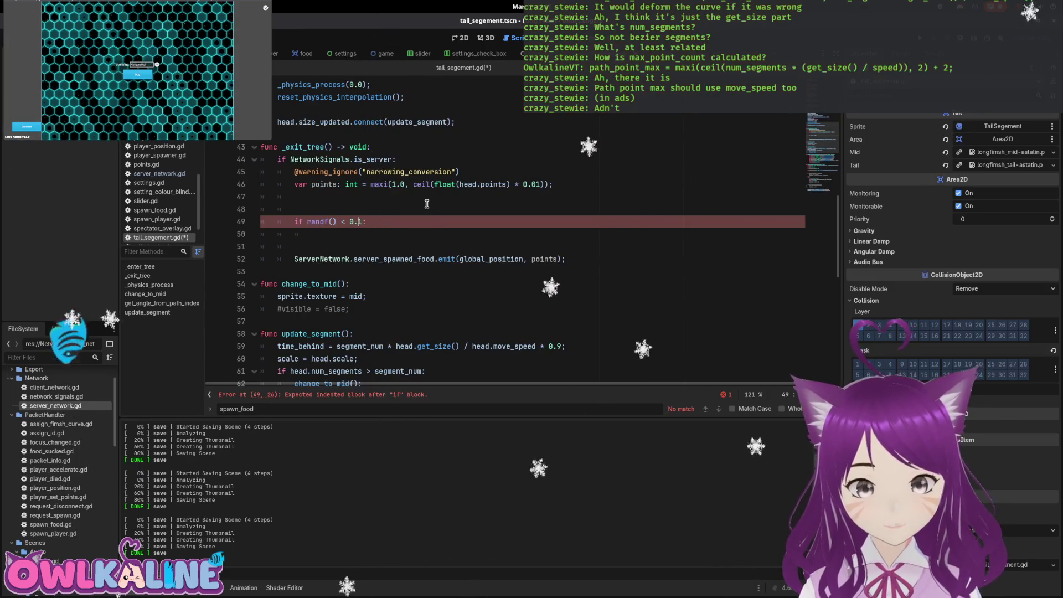
{"action": "key", "text": "BackSpace"}
{"action": "type", "text": "05"}
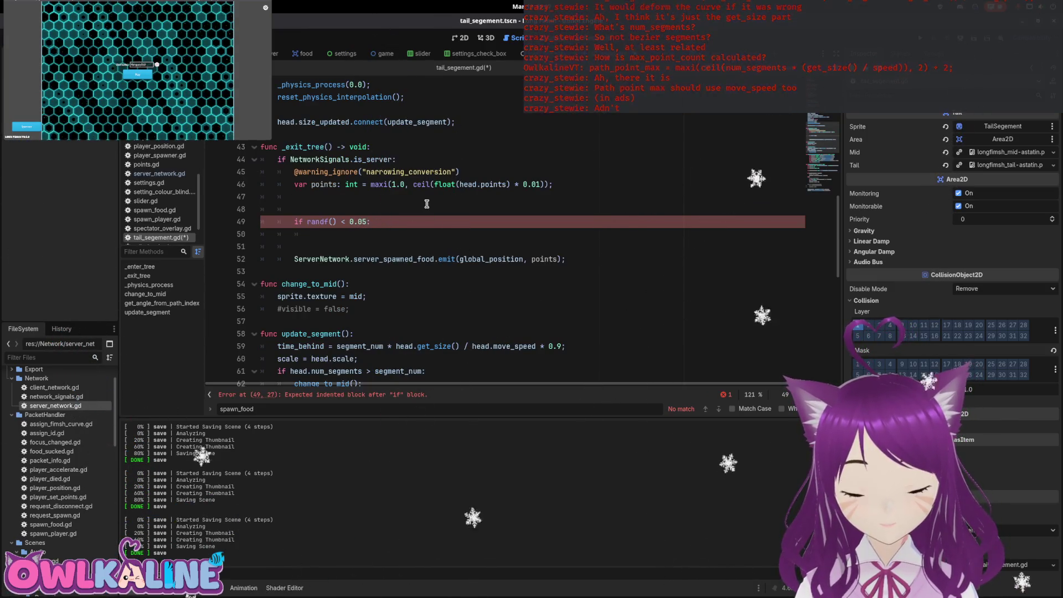
Declare food_type defaulting to Config.FOOD_TYPE.GREEN above the randf check
{"action": "key", "text": "Up"}
{"action": "key", "text": "Up"}
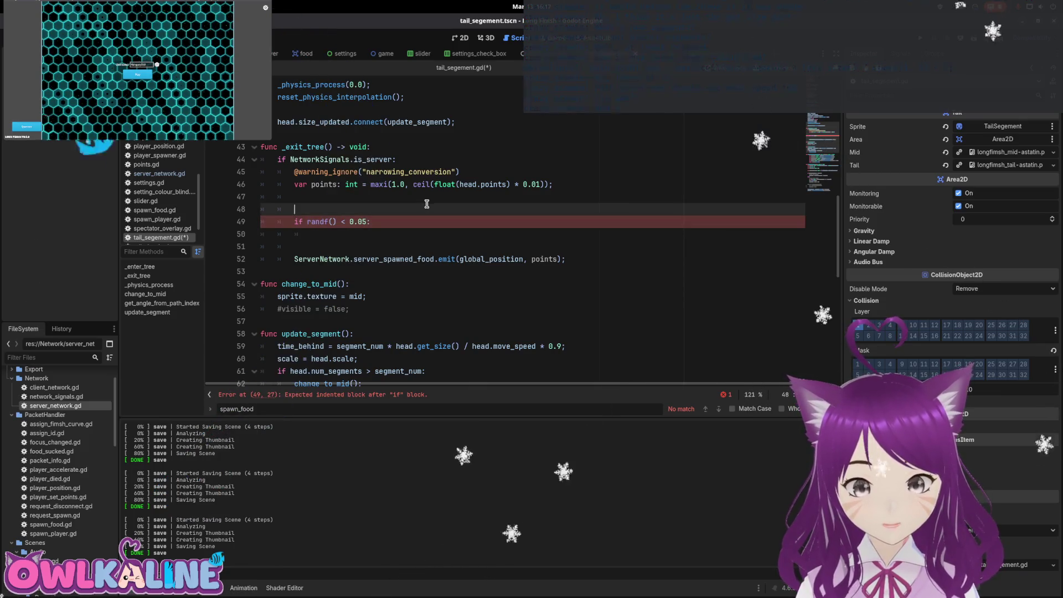
{"action": "type", "text": "ype: F"}
{"action": "key", "text": "BackSpace"}
{"action": "key", "text": "BackSpace"}
{"action": "key", "text": "BackSpace"}
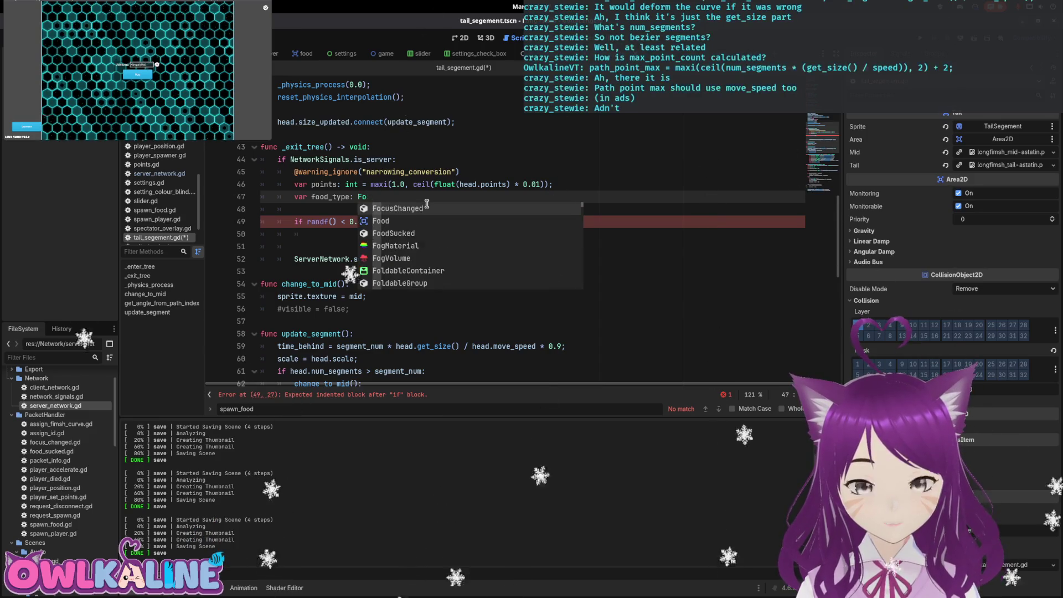
{"action": "type", "text": "G"}
{"action": "key", "text": "BackSpace"}
{"action": "key", "text": "BackSpace"}
{"action": "key", "text": "BackSpace"}
{"action": "type", "text": "Config."}
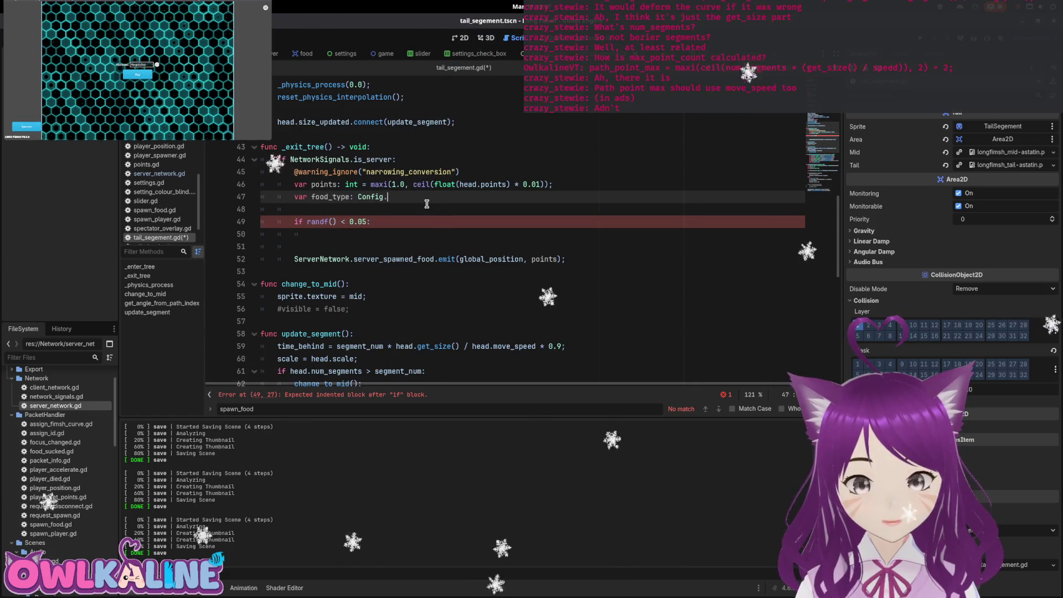
{"action": "type", "text": "F"}
{"action": "key", "text": "Down"}
{"action": "key", "text": "Down"}
{"action": "key", "text": "Return"}
{"action": "type", "text": "= C"}
{"action": "type", "text": "onfig.F"}
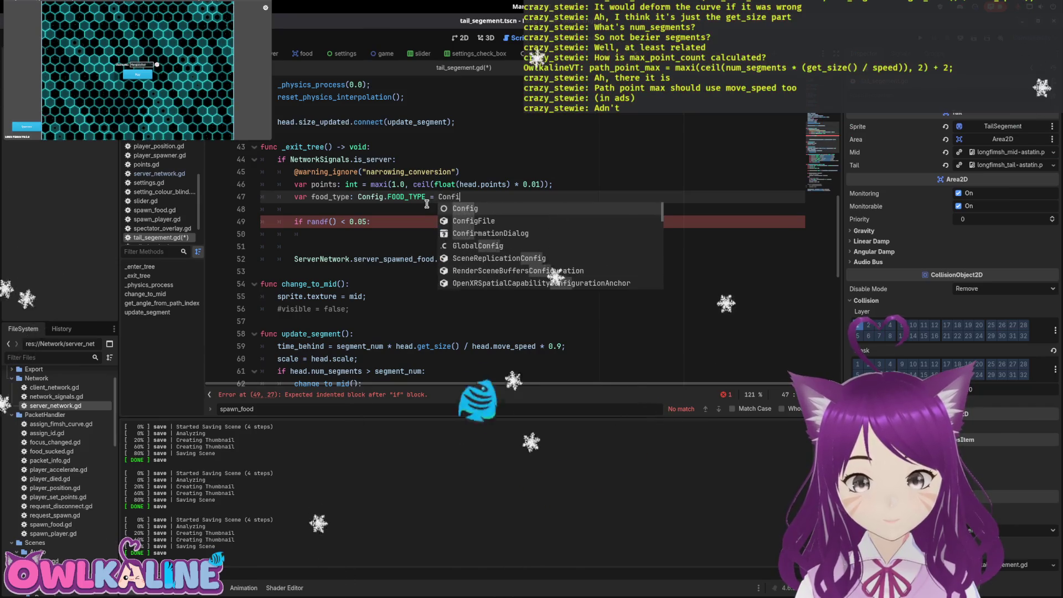
{"action": "key", "text": "Return"}
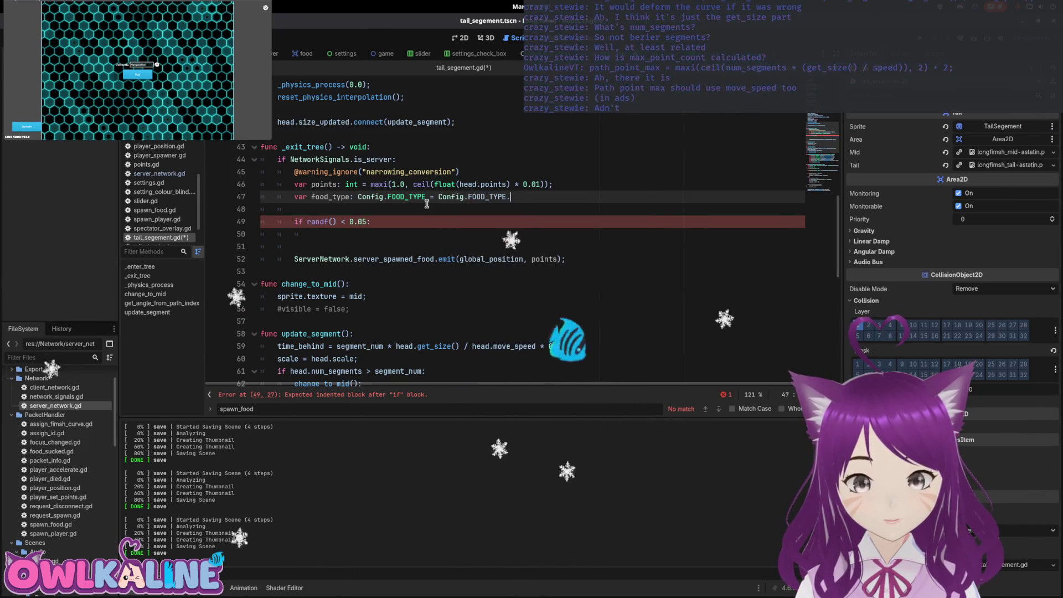
{"action": "type", "text": "."}
{"action": "key", "text": "Return"}
{"action": "type", "text": ";"}
Set food_type to Config.FOOD_TYPE.SPEED inside the randf() < 0.05 branch
{"action": "key", "text": "Down"}
{"action": "key", "text": "Down"}
{"action": "key", "text": "Down"}
{"action": "type", "text": "food_type ="}
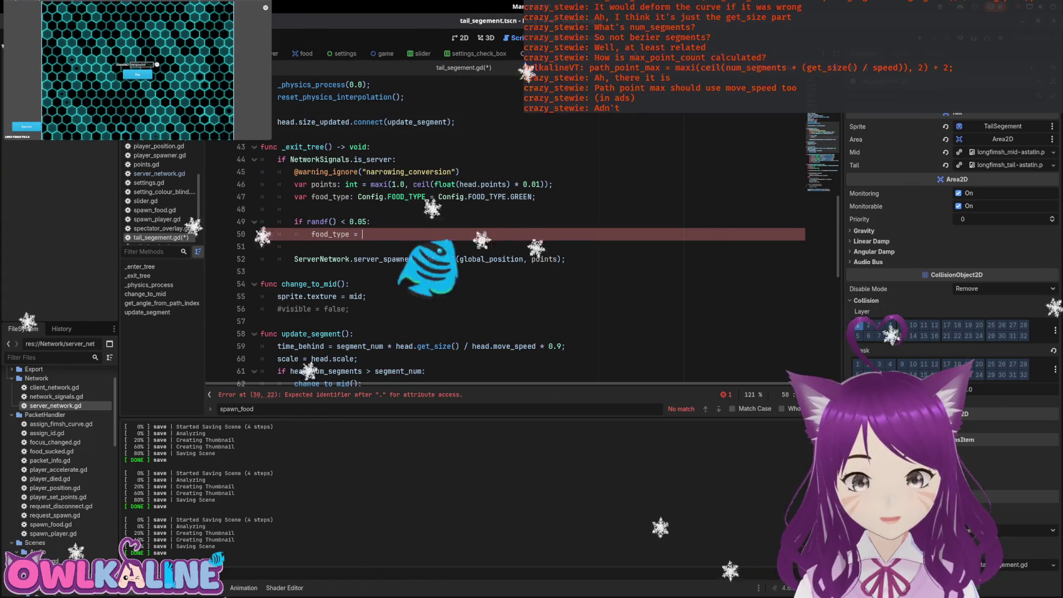
{"action": "key", "text": "BackSpace"}
{"action": "type", "text": "= Config.Foo"}
{"action": "key", "text": "Return"}
{"action": "type", "text": "."}
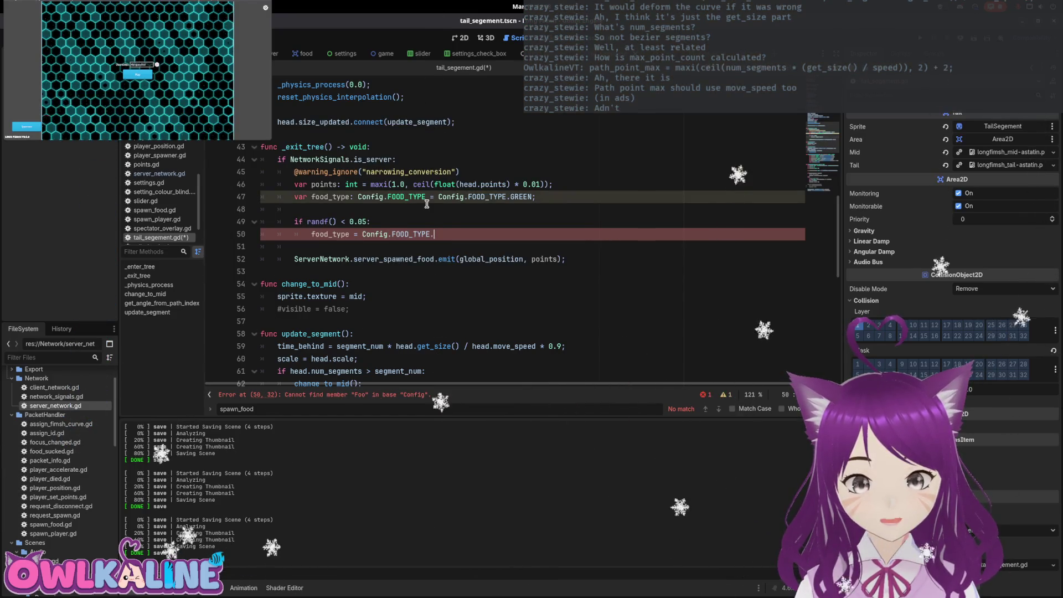
{"action": "type", "text": "SPEED"}
{"action": "key", "text": "Down"}
{"action": "key", "text": "Down"}
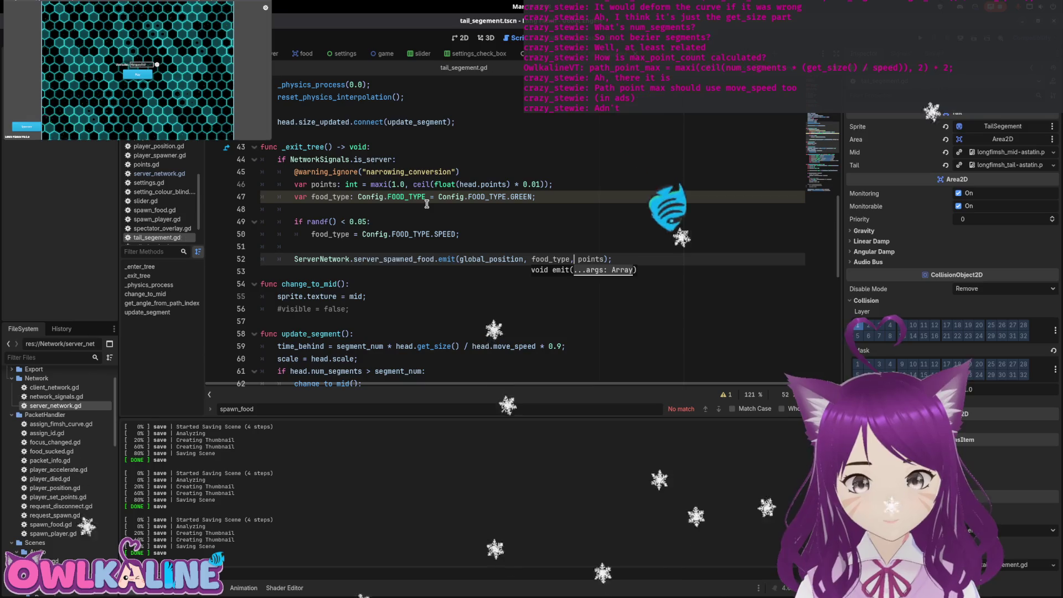
{"action": "mouse_move", "coordinate": [419, 257]}
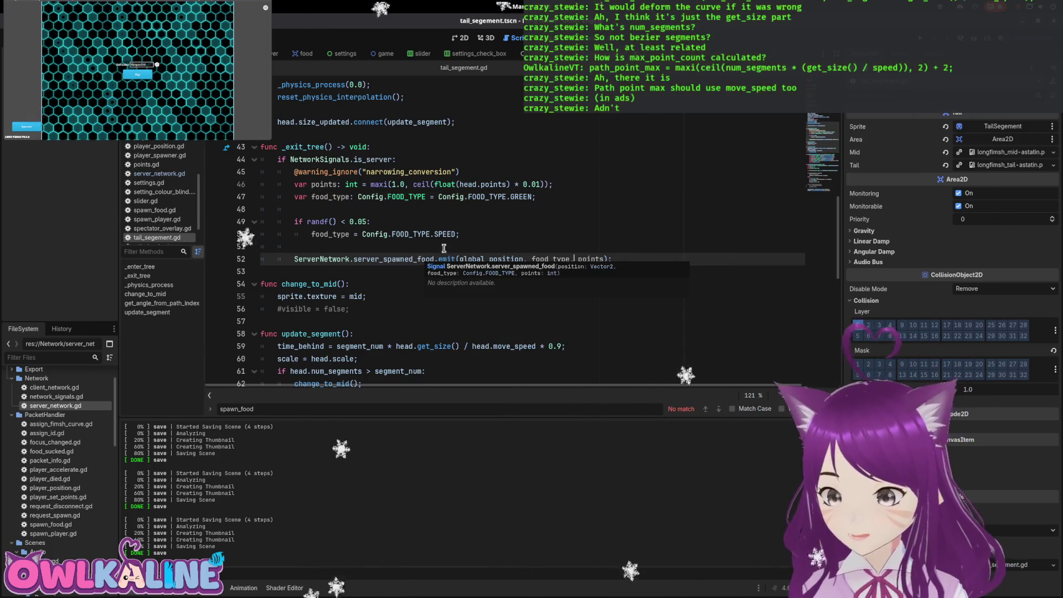
{"action": "left_click", "coordinate": [537, 225]}
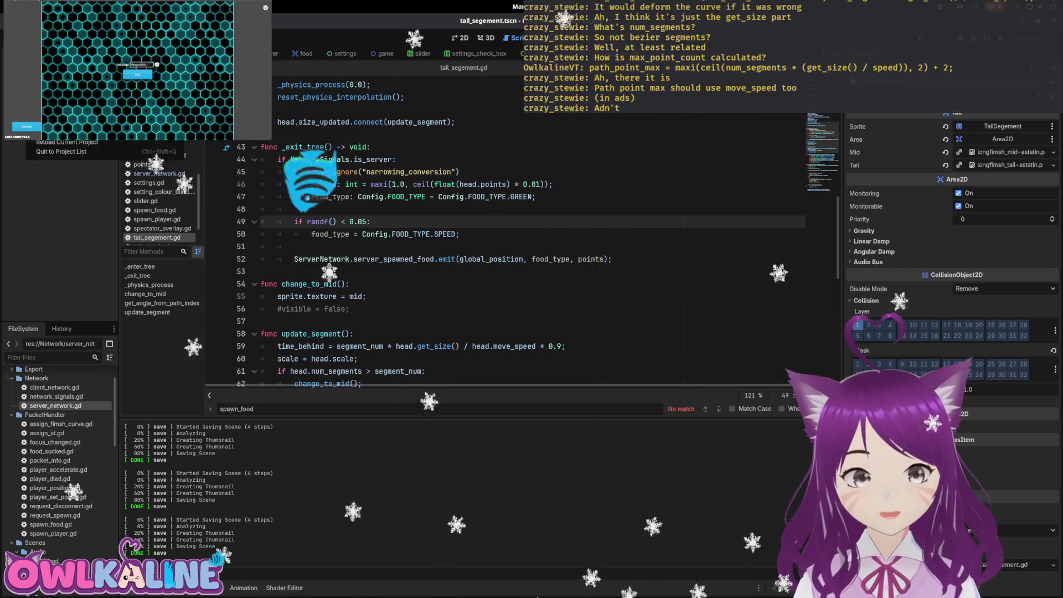
Re-export the Linux build, collapsing the assets, Network and PacketHandler folders and overwriting the old file
{"action": "key", "text": "ctrl+shift+e"}
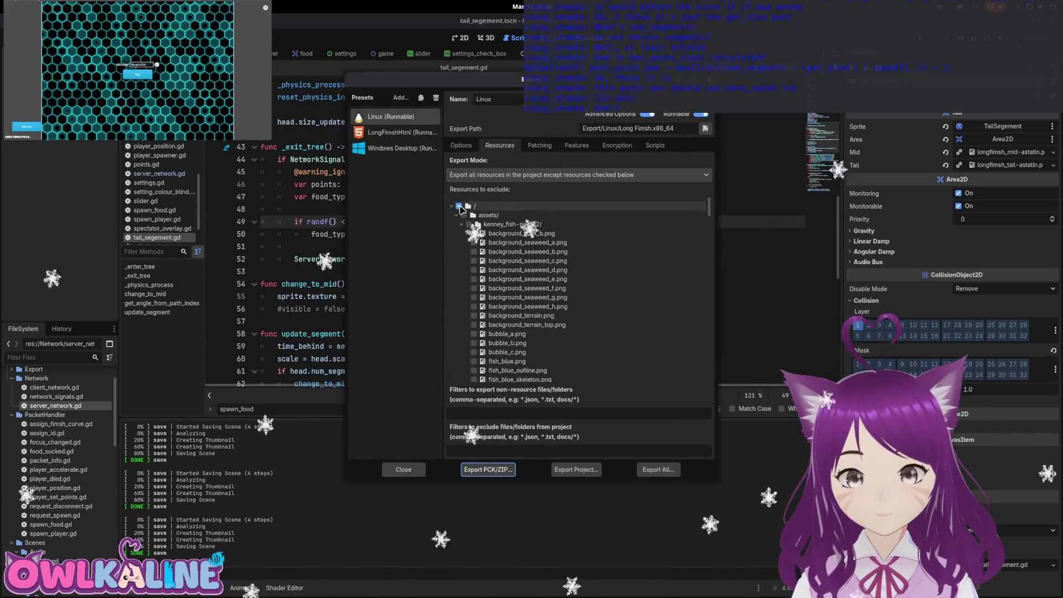
{"action": "left_click", "coordinate": [457, 215]}
{"action": "left_click", "coordinate": [456, 233]}
{"action": "left_click", "coordinate": [456, 243]}
{"action": "left_click", "coordinate": [576, 469]}
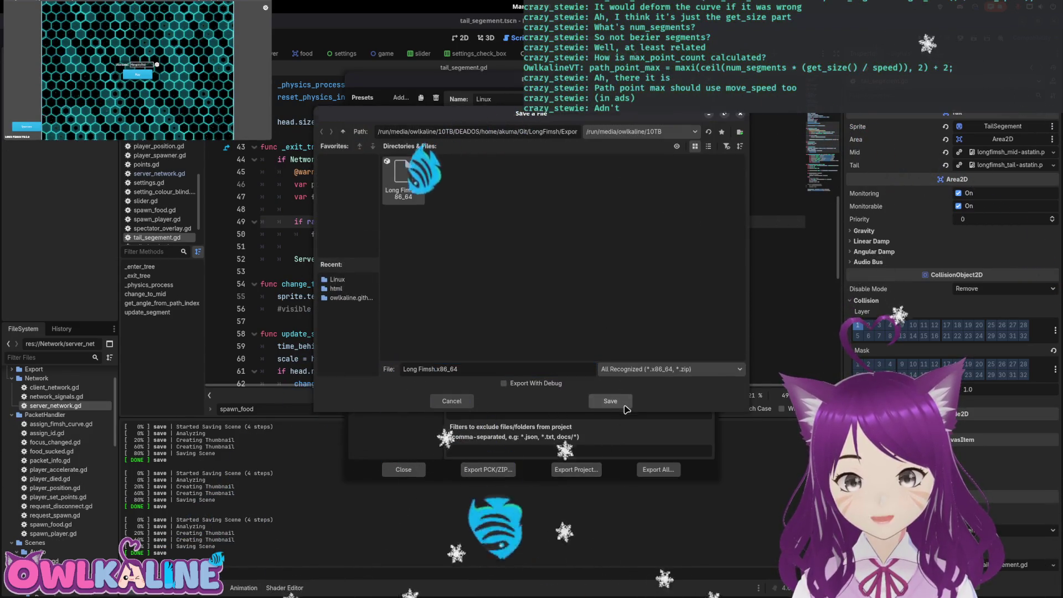
{"action": "left_click", "coordinate": [600, 304]}
{"action": "left_click", "coordinate": [592, 250]}
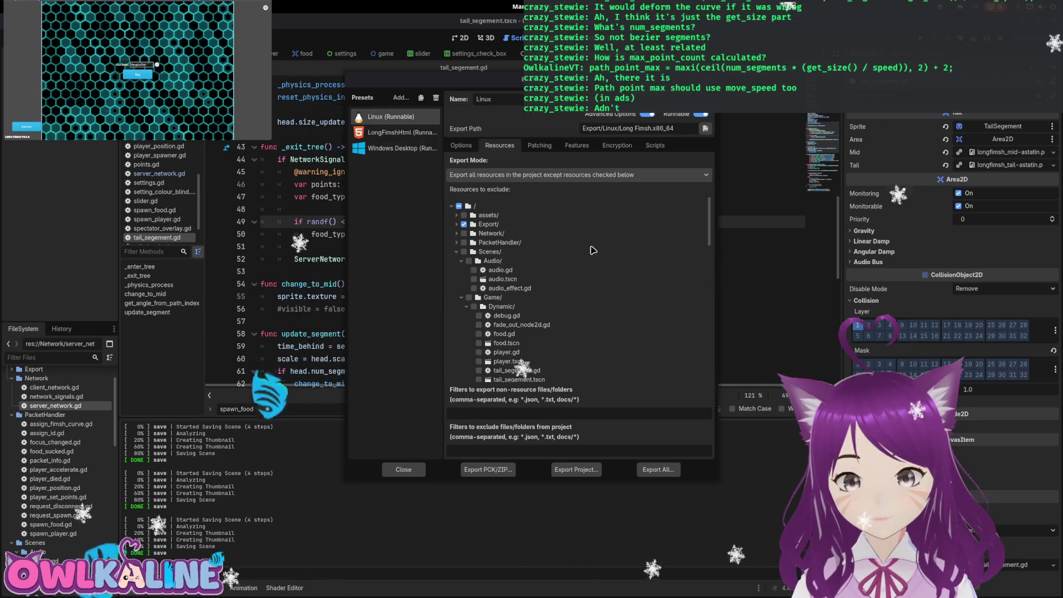
Export the LongFimshHtml web preset as LongFimsh.html, overwriting the existing file
{"action": "left_click", "coordinate": [402, 133]}
{"action": "left_click", "coordinate": [576, 469]}
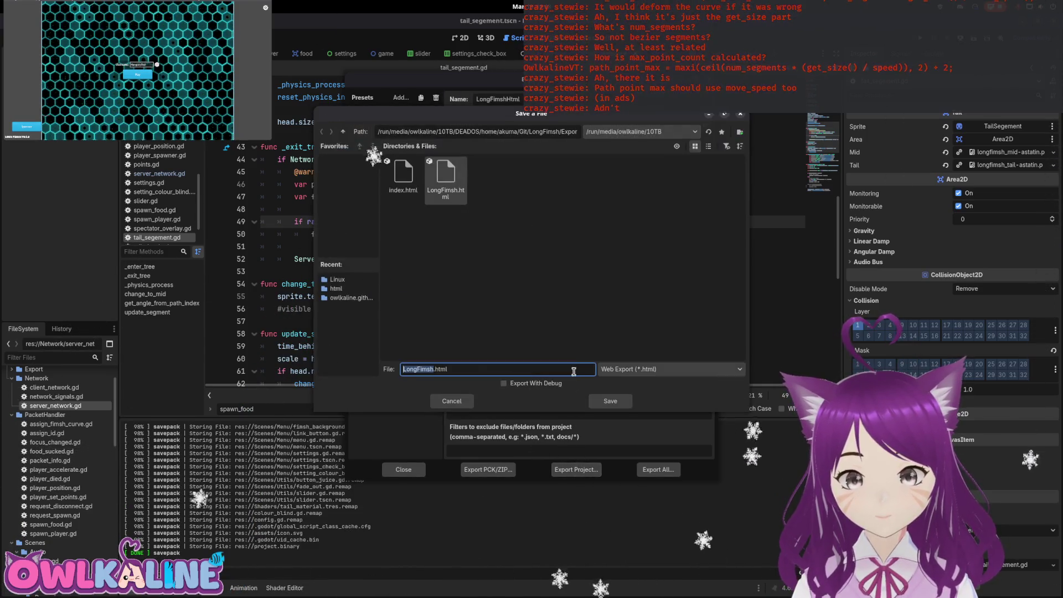
{"action": "left_click", "coordinate": [610, 400]}
{"action": "left_click", "coordinate": [602, 244]}
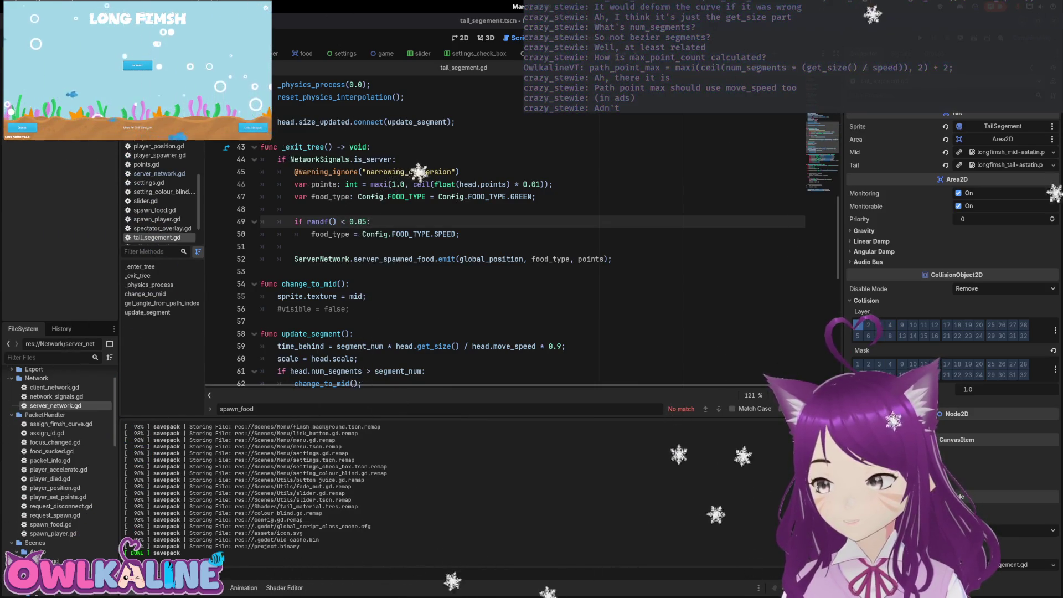
Pick the Long Fimsh game window with its title menu from the Activities overview
{"action": "key", "text": "super"}
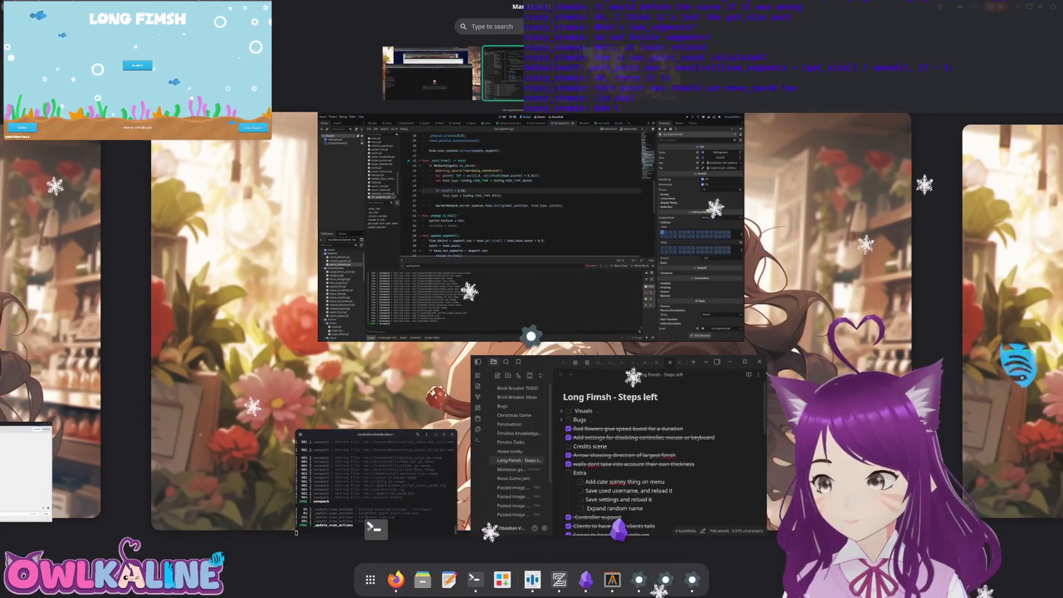
{"action": "left_click", "coordinate": [715, 235]}
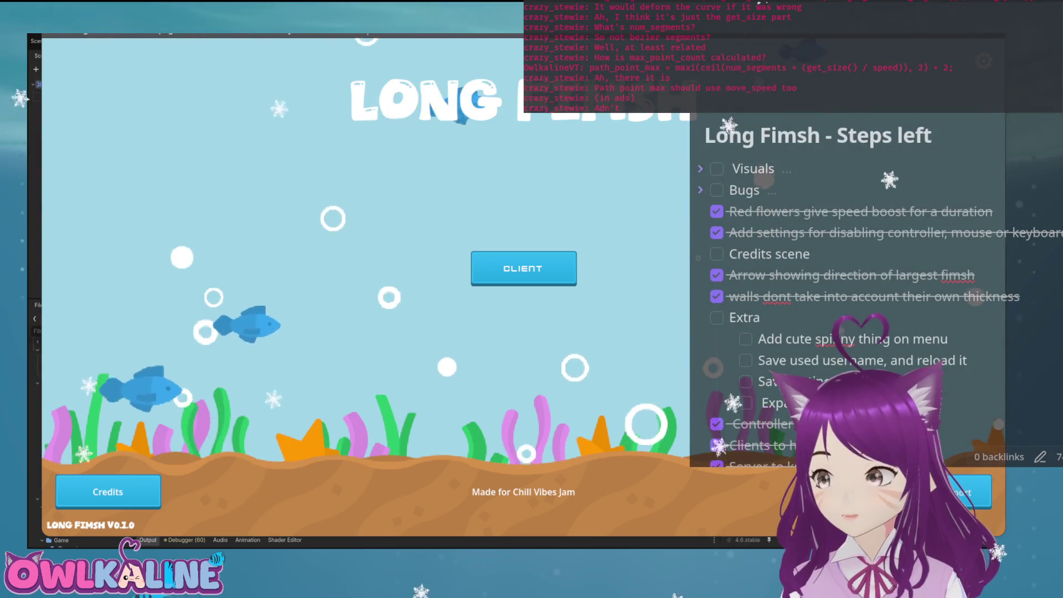
Join the web build as a client and start a round in the arena
{"action": "left_click", "coordinate": [560, 265]}
{"action": "left_click", "coordinate": [536, 318]}
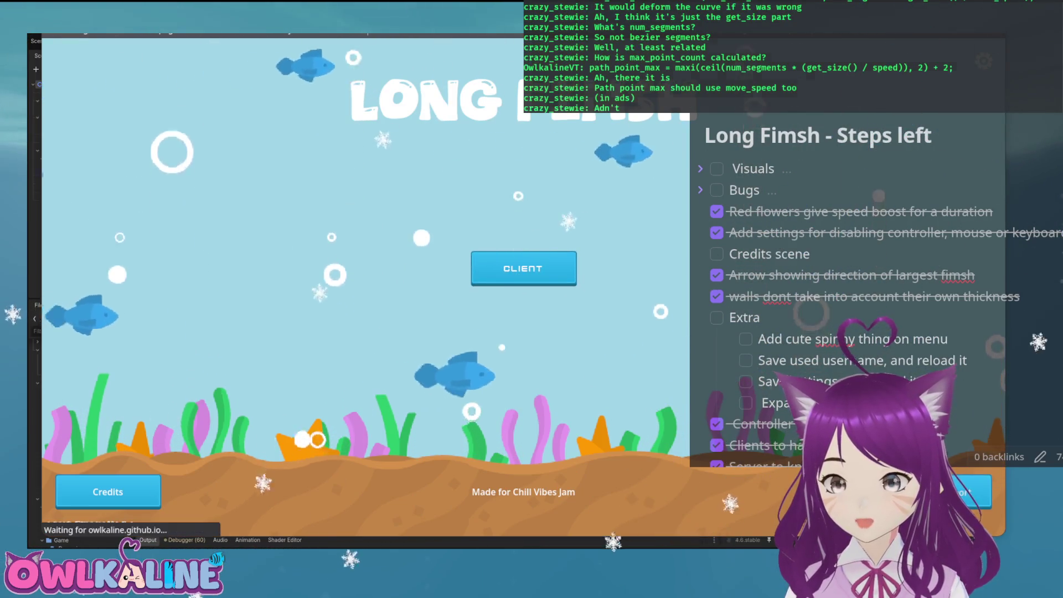
Reload the web build, join as a client, and roll a random username
{"action": "key", "text": "F5"}
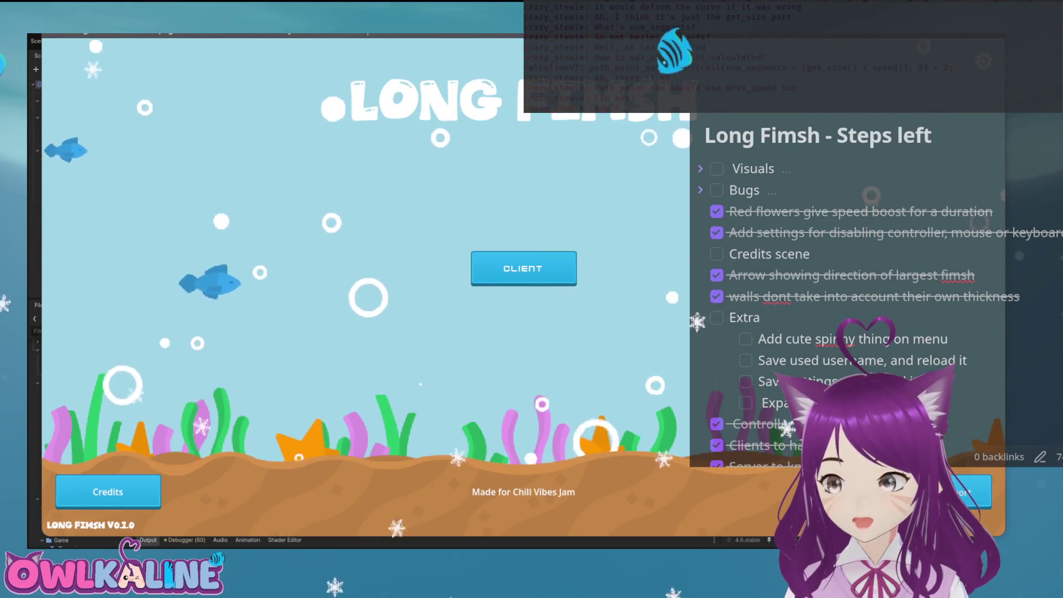
{"action": "left_click", "coordinate": [523, 268]}
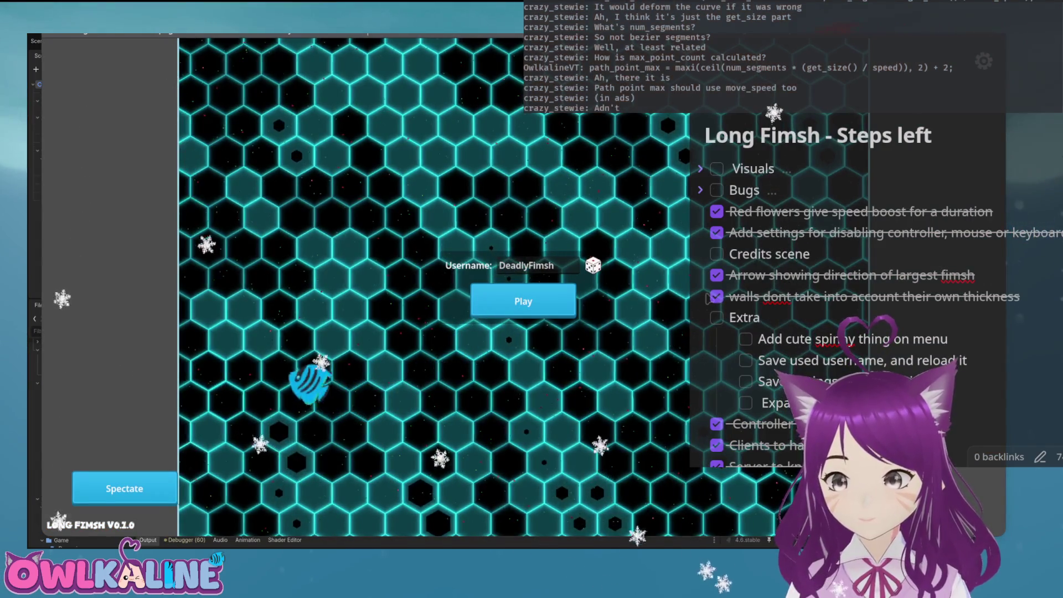
{"action": "left_click", "coordinate": [593, 266]}
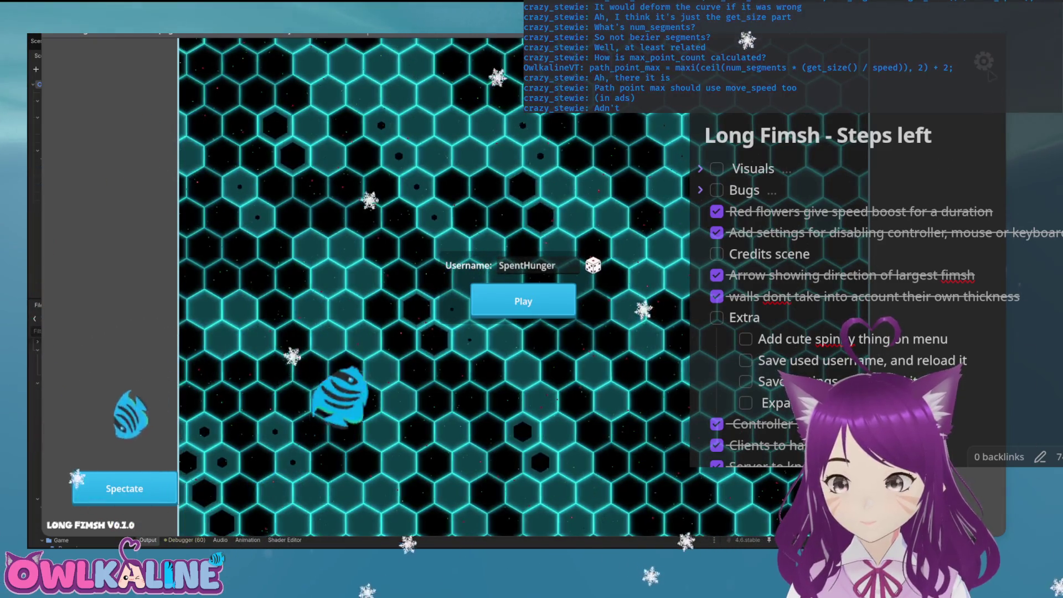
Cycle the colour-blind mode through Tritanopia and Protanopia back to off, then start a round
{"action": "key", "text": "Escape"}
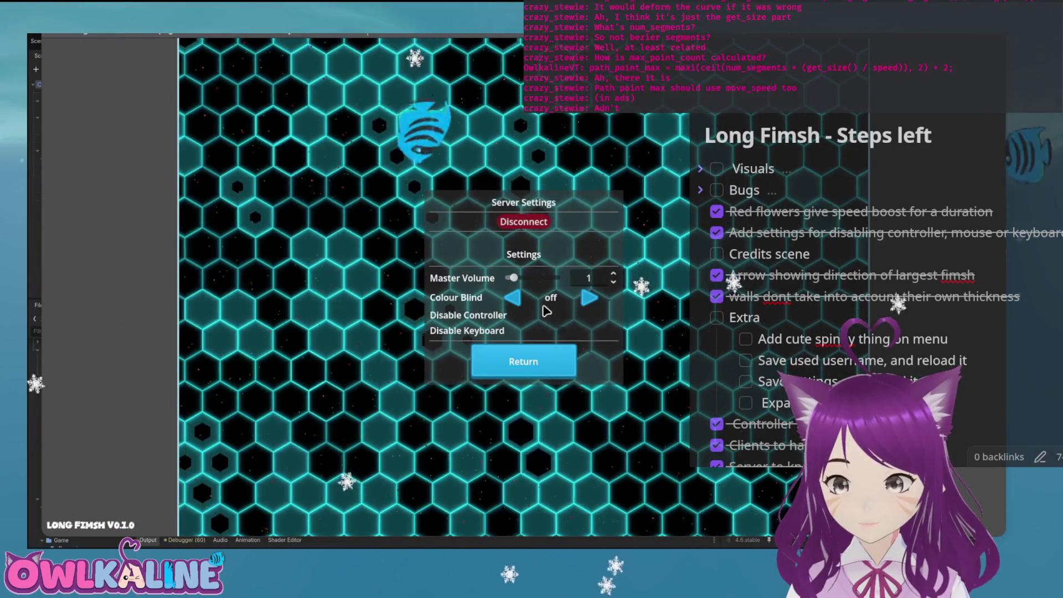
{"action": "left_click", "coordinate": [589, 302]}
{"action": "left_click", "coordinate": [589, 301]}
{"action": "left_click", "coordinate": [512, 298]}
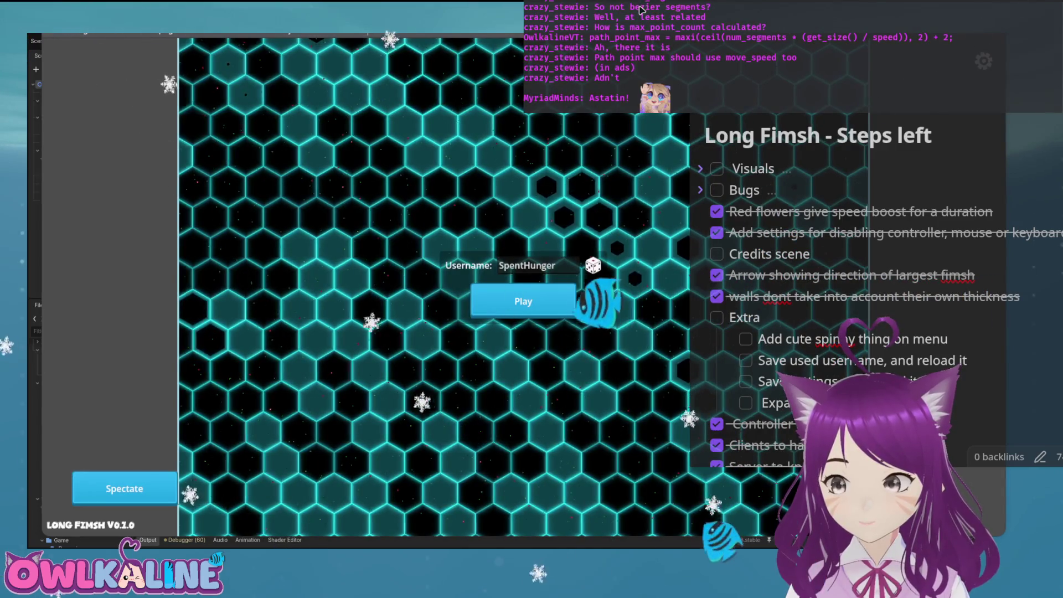
{"action": "left_click", "coordinate": [533, 296]}
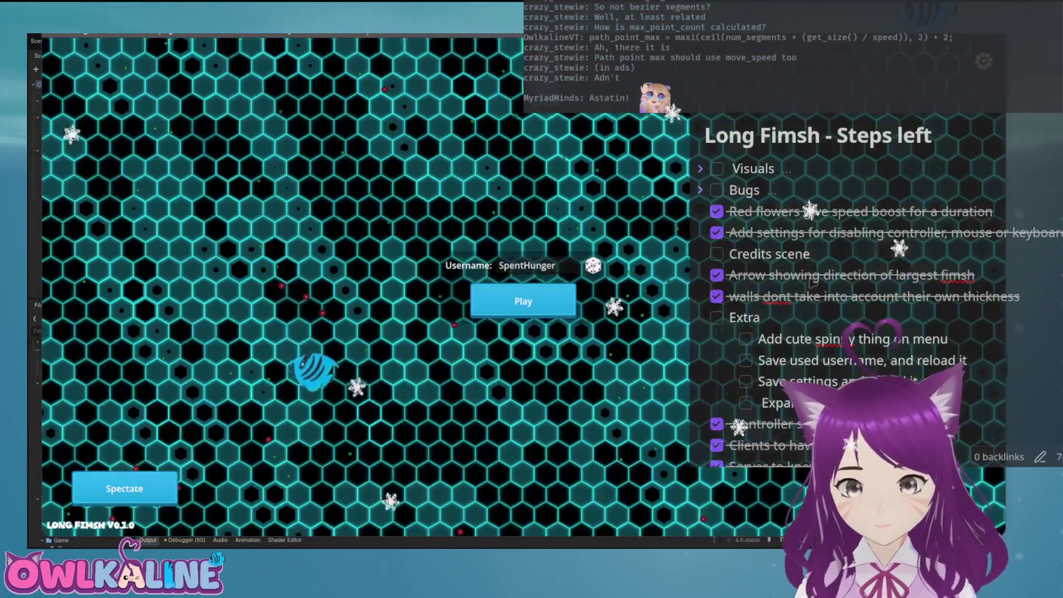
{"action": "left_click", "coordinate": [553, 303]}
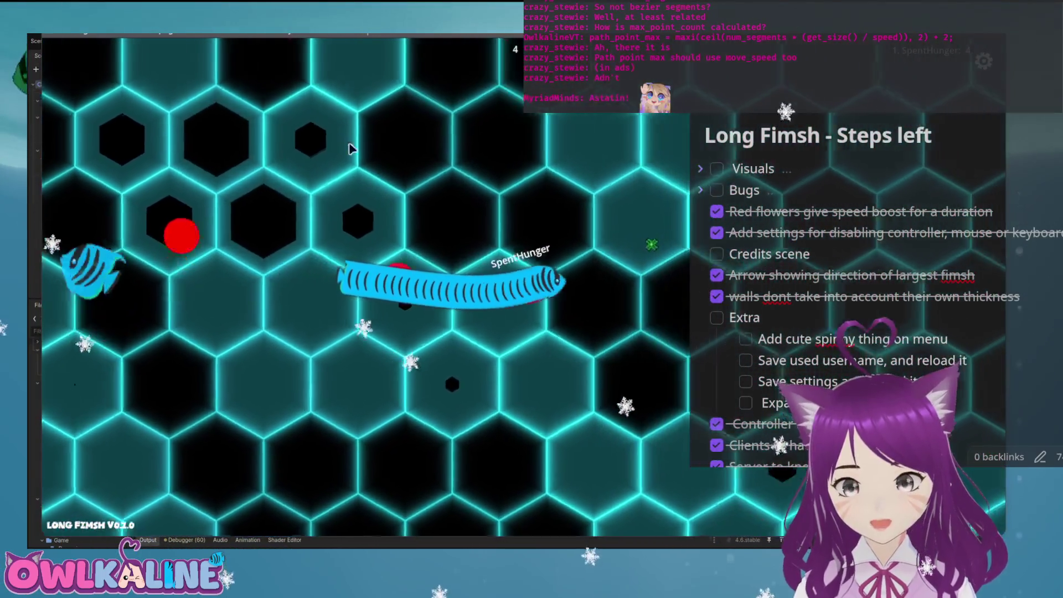
Reload the page, join as a client and start a round, then reload several more times
{"action": "key", "text": "F5"}
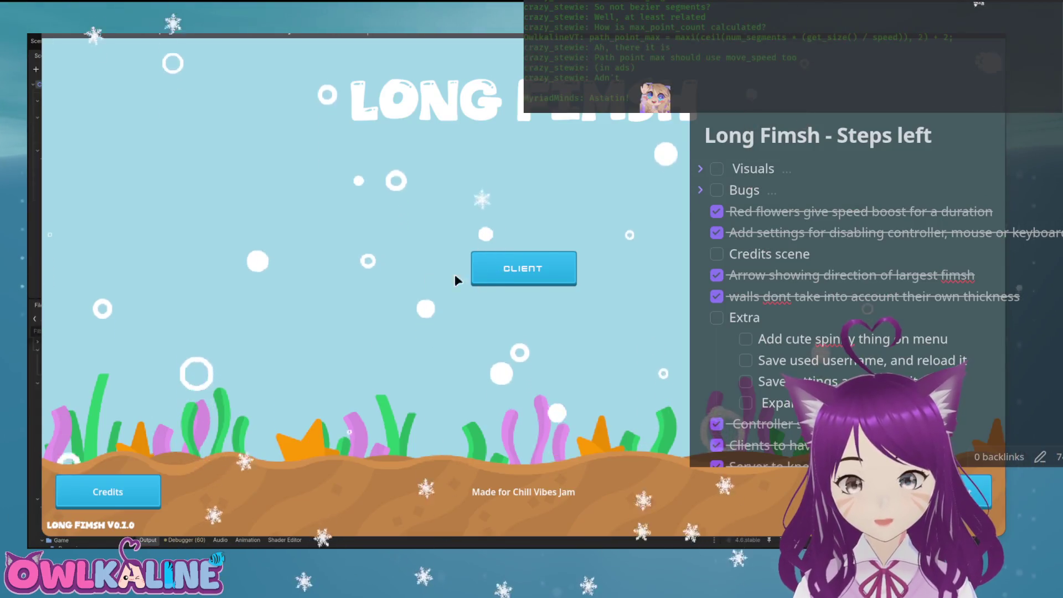
{"action": "left_click", "coordinate": [515, 283]}
{"action": "left_click", "coordinate": [519, 298]}
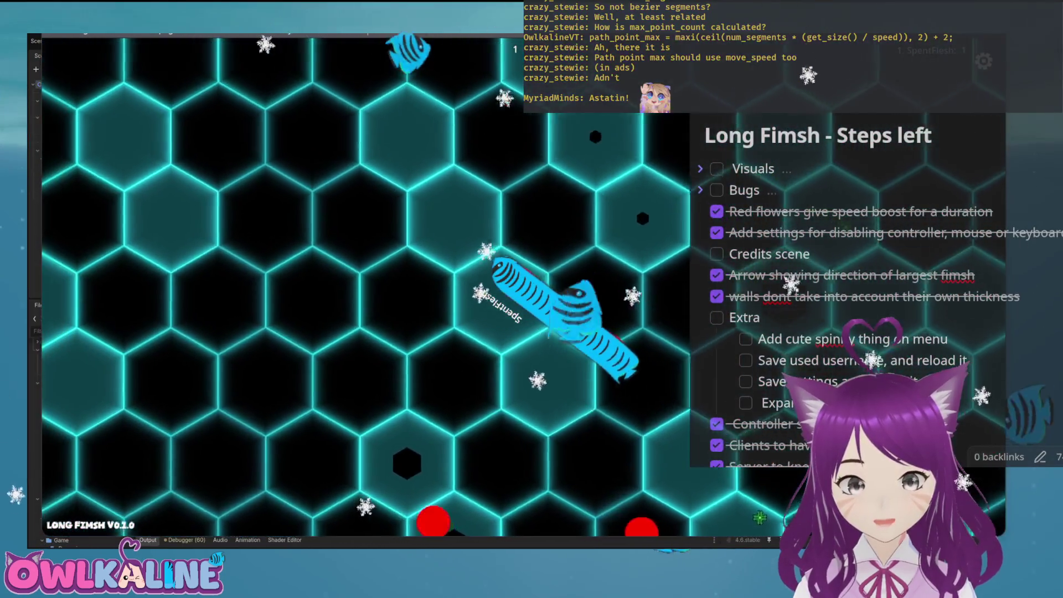
{"action": "key", "text": "F5"}
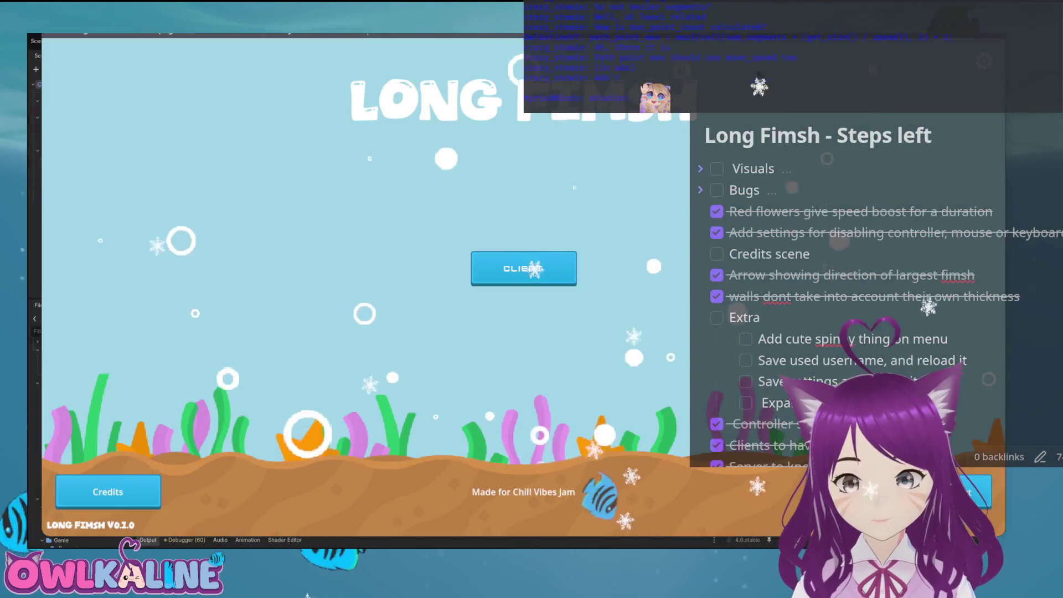
{"action": "key", "text": "F5"}
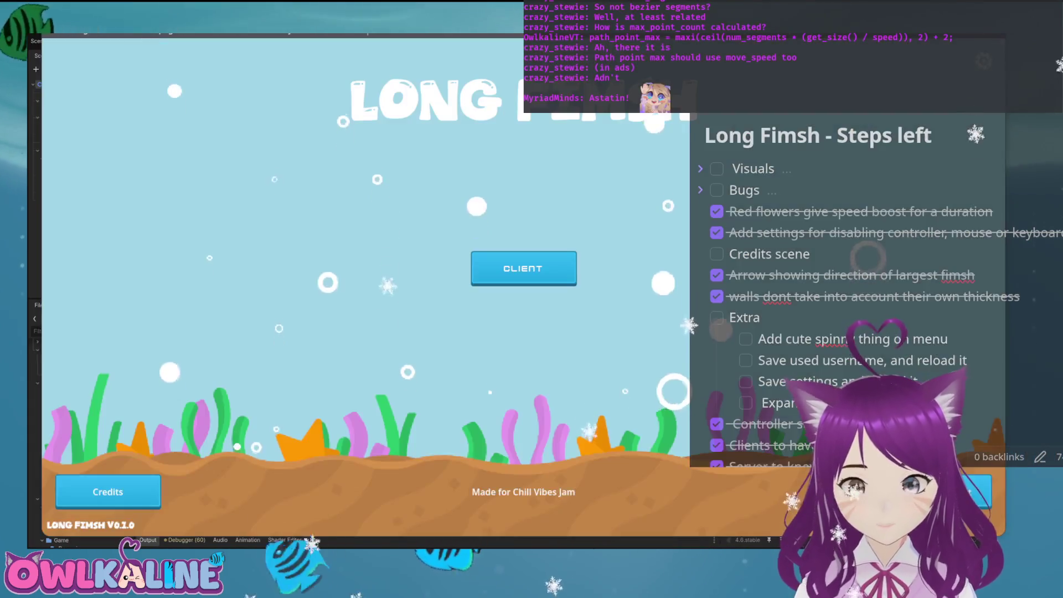
{"action": "key", "text": "F5"}
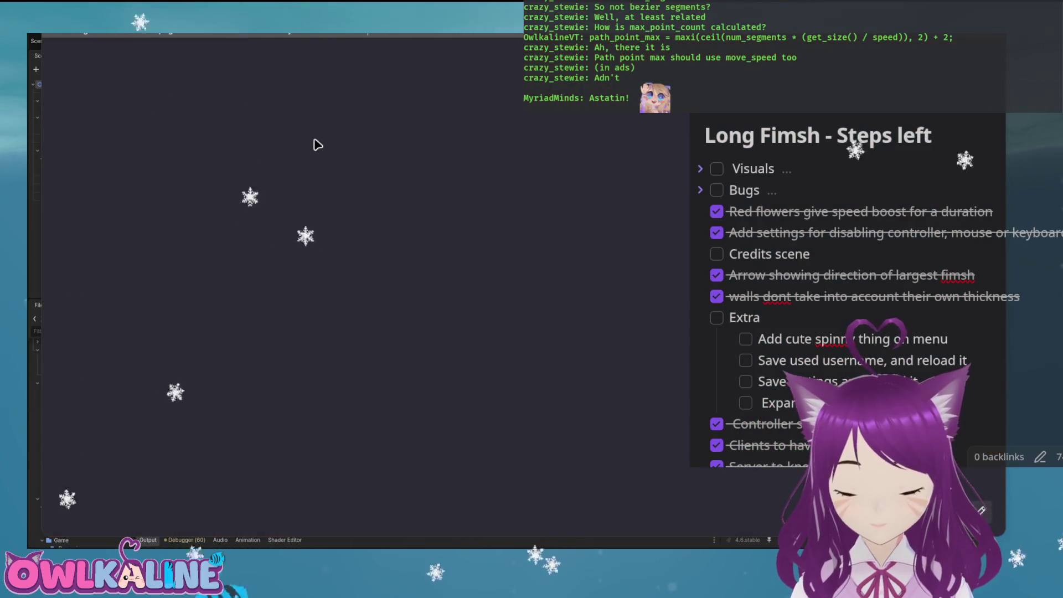
Reload the page twice with the developer tools open to watch network requests, then close them
{"action": "key", "text": "F12"}
{"action": "key", "text": "F5"}
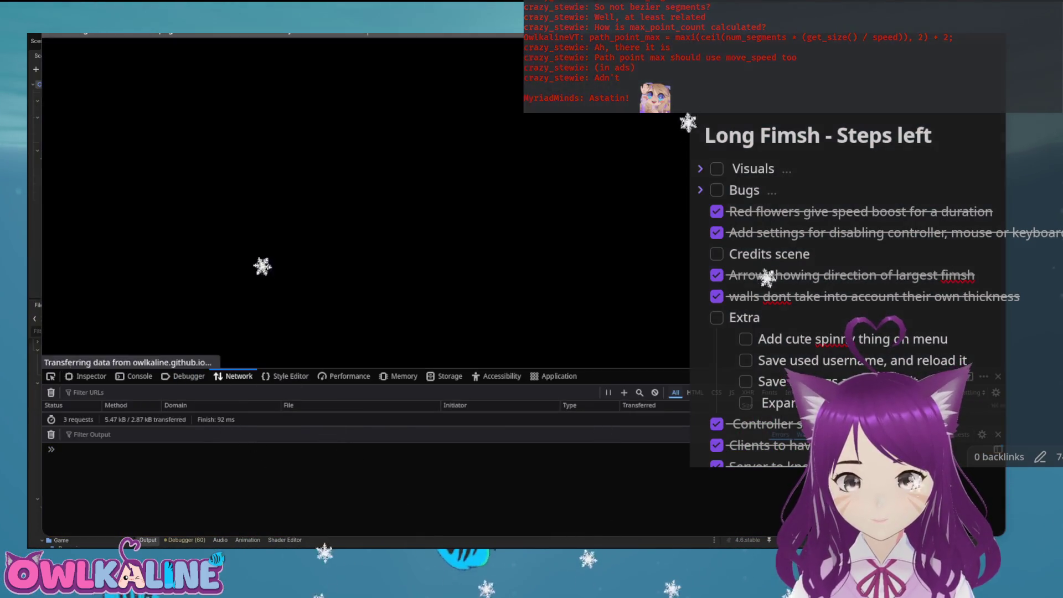
{"action": "key", "text": "F5"}
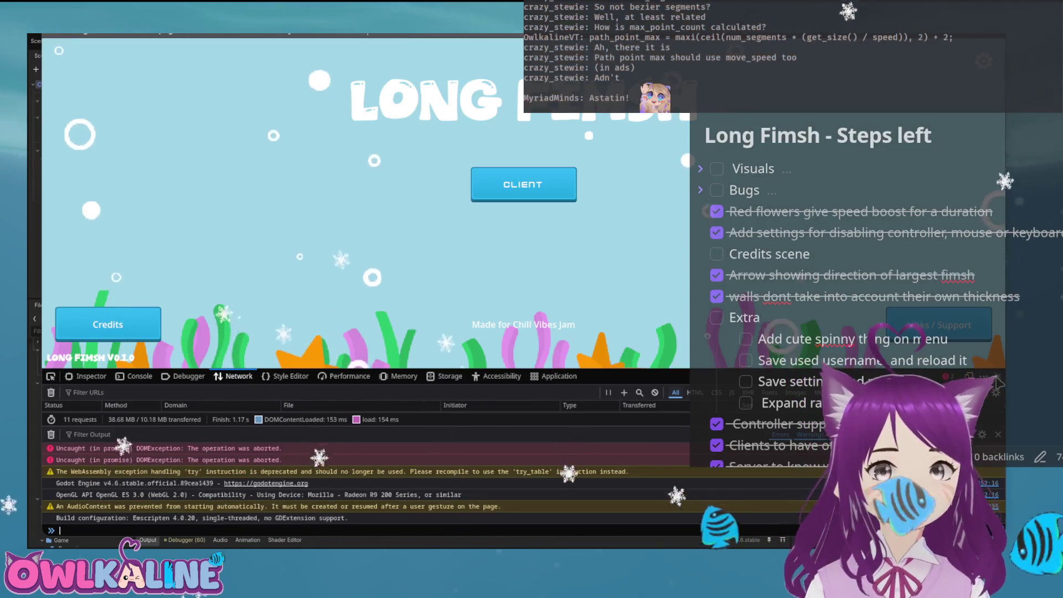
{"action": "left_click", "coordinate": [997, 382]}
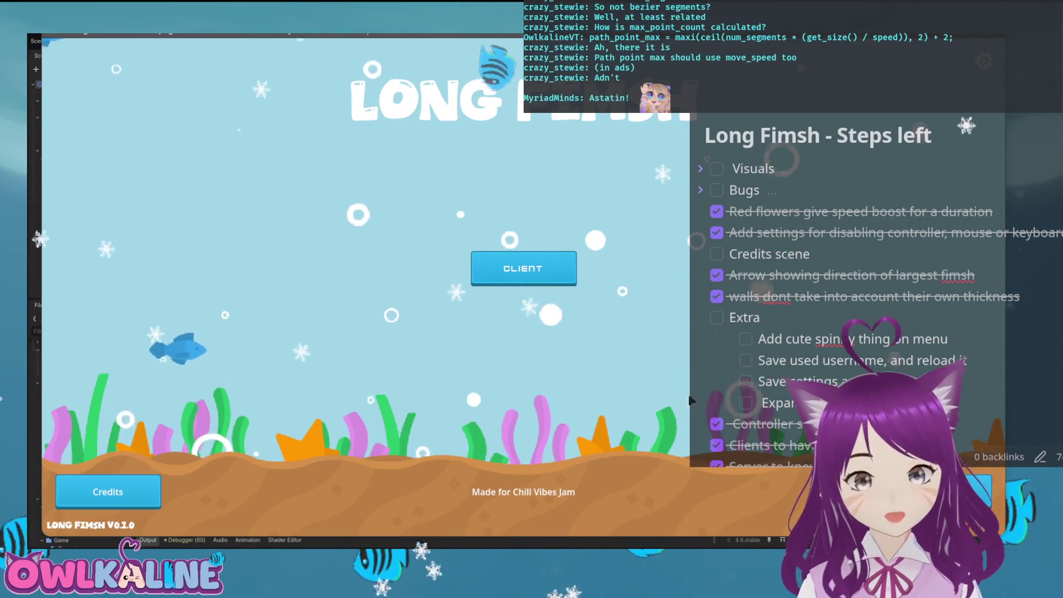
Join as a client, start a round, and make the game window fill the screen
{"action": "left_click", "coordinate": [529, 263]}
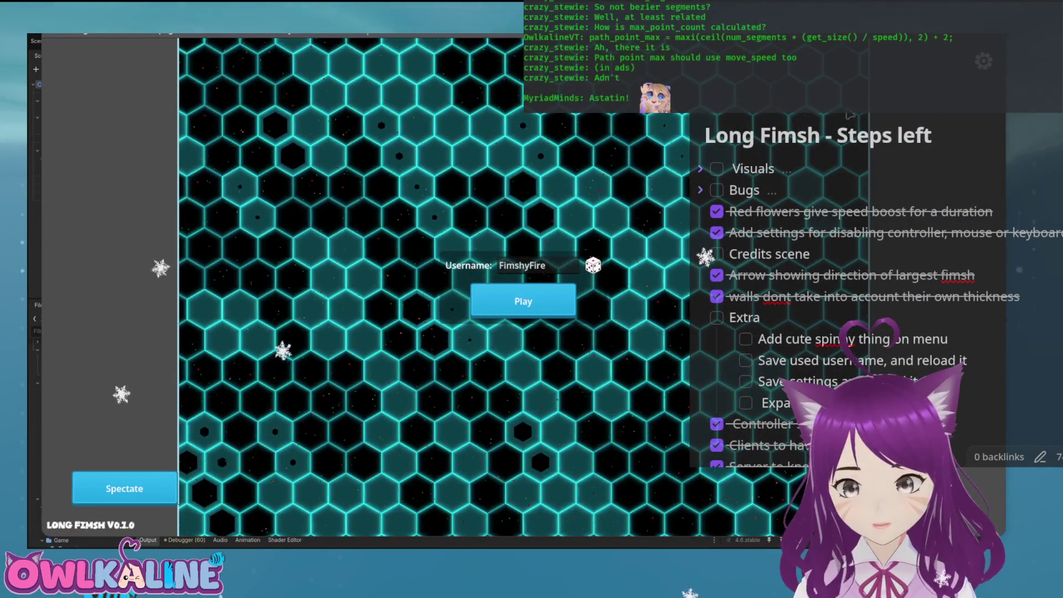
{"action": "left_click", "coordinate": [540, 314]}
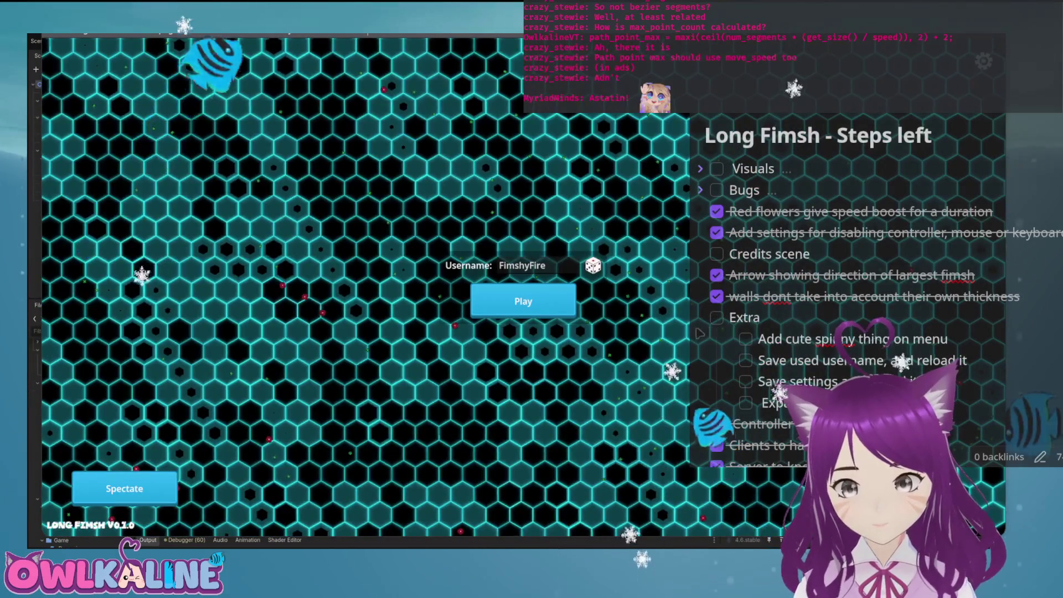
{"action": "key", "text": "Return"}
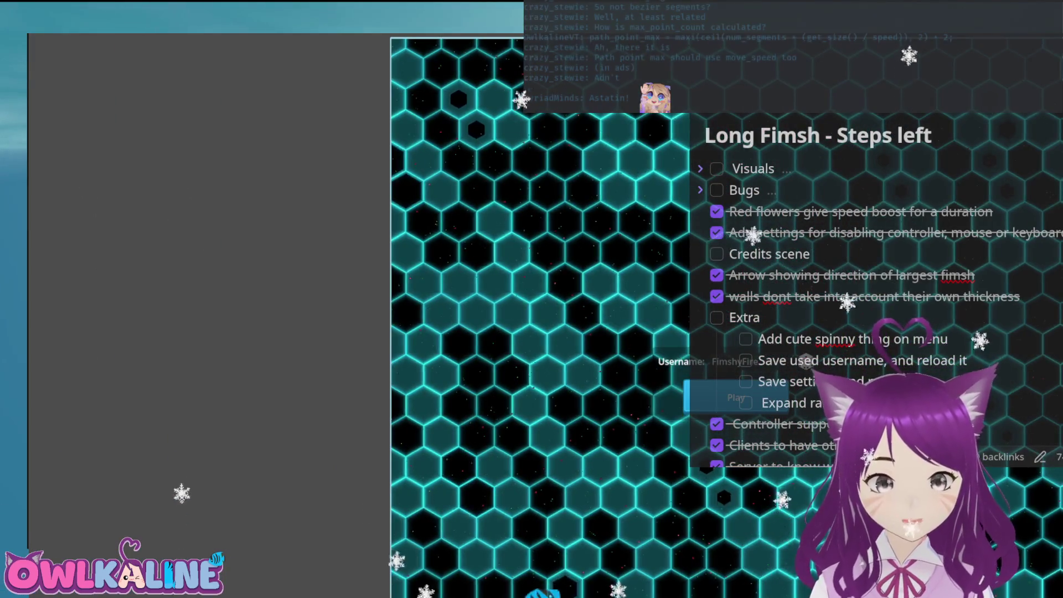
Connect as a client and join a match with the rerolled username FantasticFood
{"action": "left_click", "coordinate": [714, 396]}
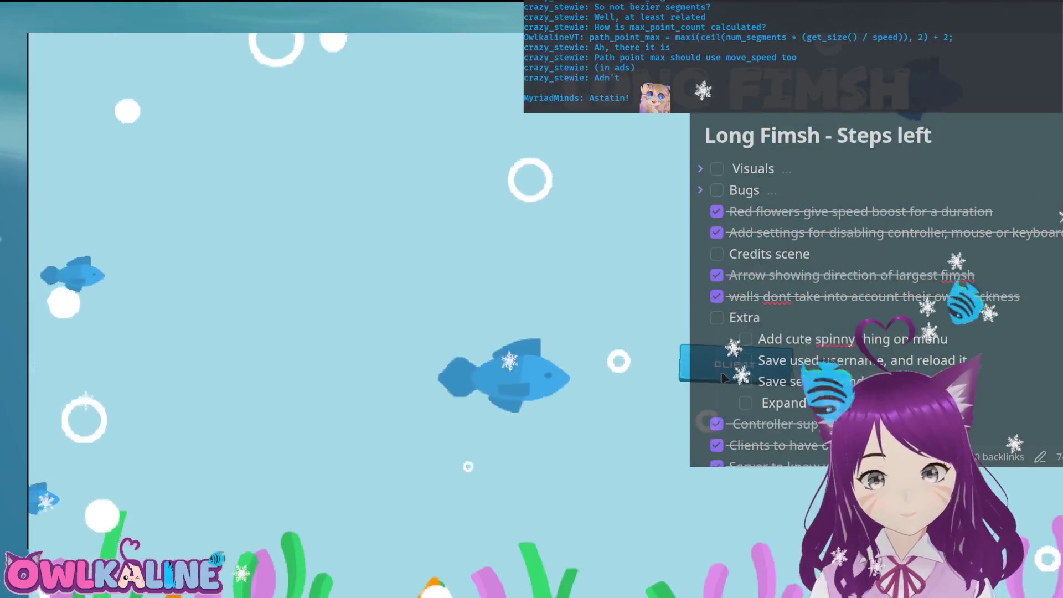
{"action": "left_click", "coordinate": [722, 375]}
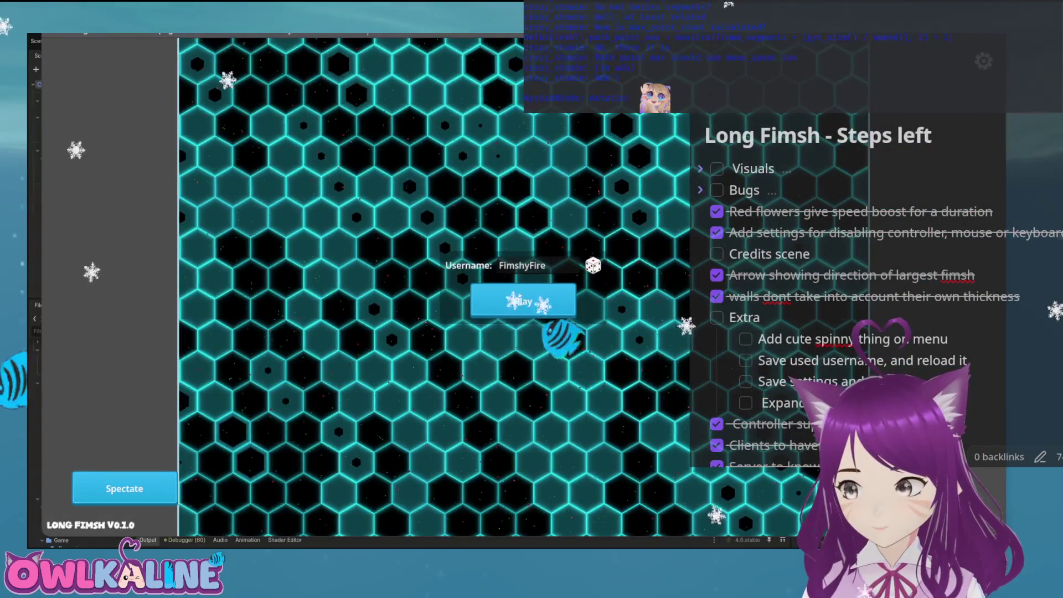
{"action": "left_click", "coordinate": [593, 267]}
{"action": "key", "text": "Return"}
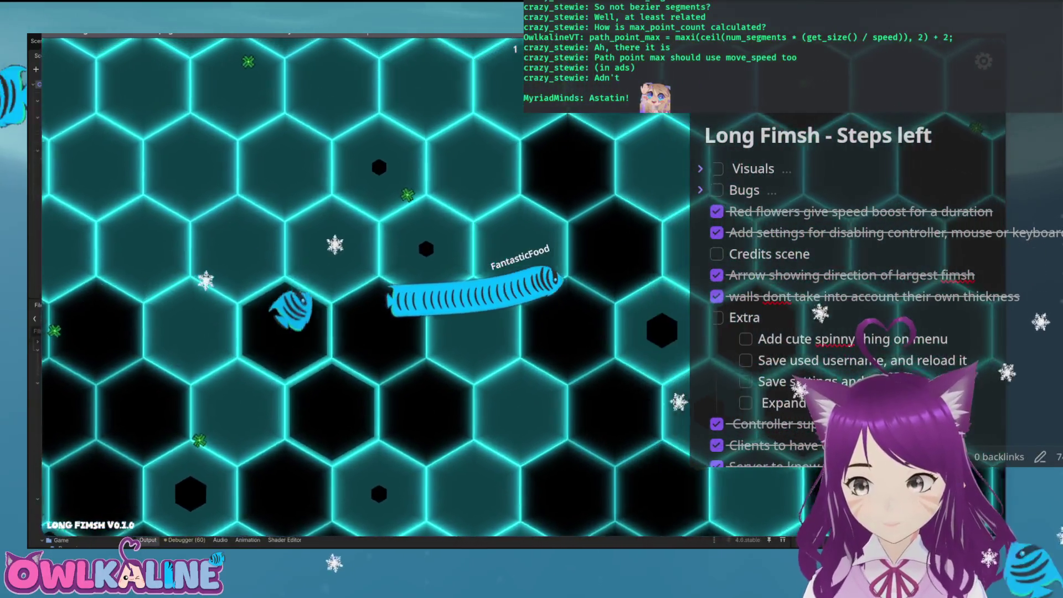
Disconnect via the pause menu, reopen the client lobby, and return to Godot's script editor
{"action": "key", "text": "Escape"}
{"action": "left_click", "coordinate": [506, 223]}
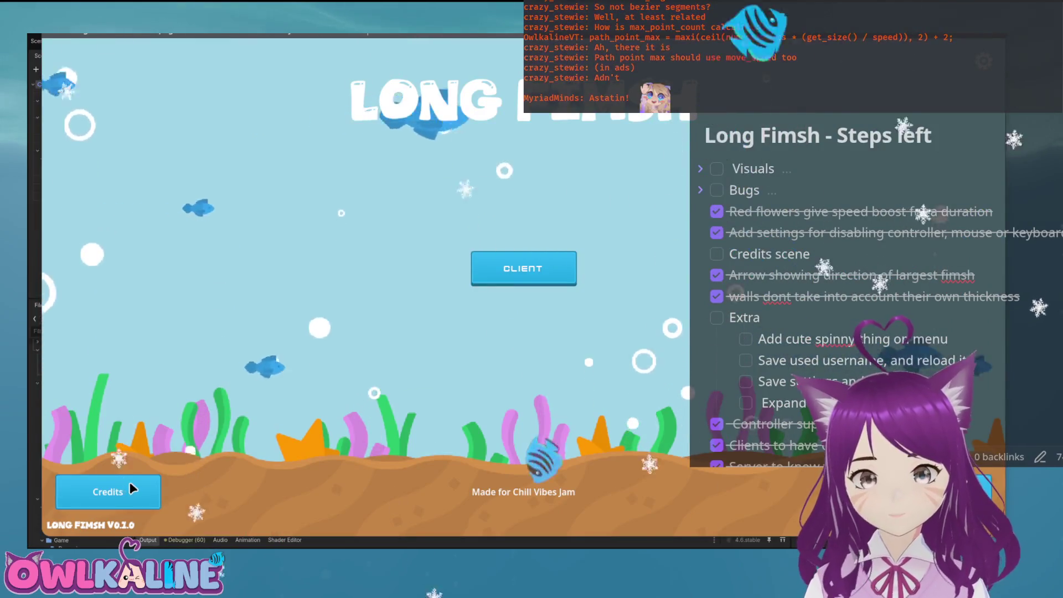
{"action": "left_click", "coordinate": [489, 278]}
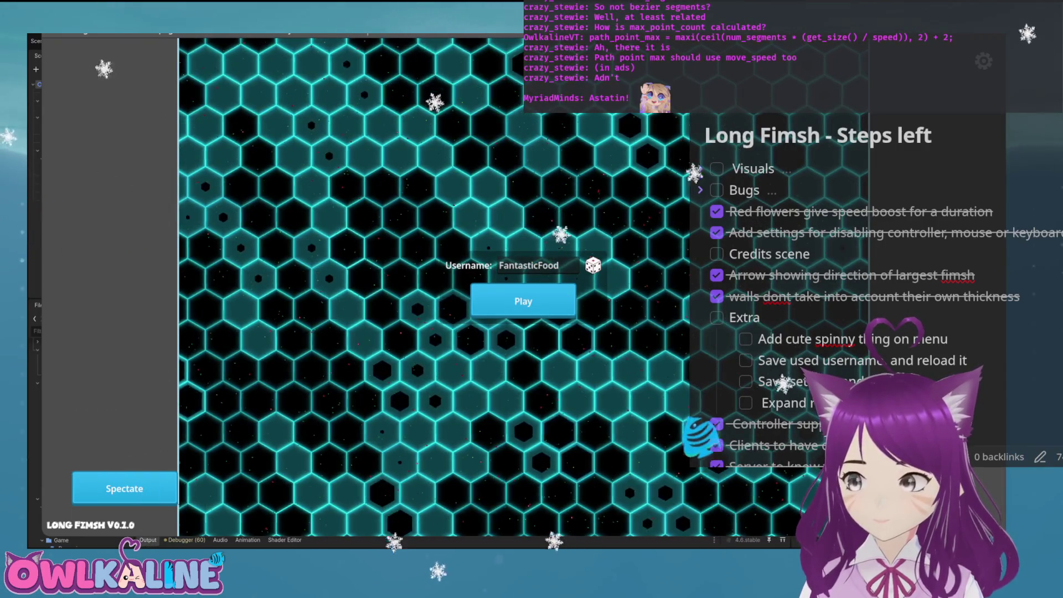
{"action": "key", "text": "ctrl+F3"}
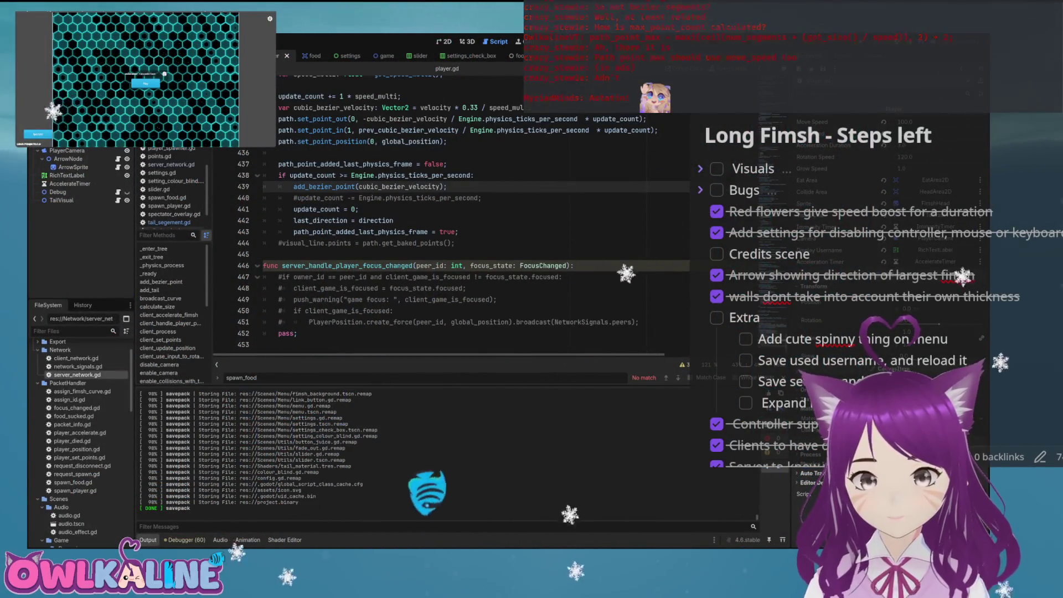
In the menu scene's 2D view, toggle the settings panel's visibility on and off, leaving it hidden
{"action": "key", "text": "ctrl+F1"}
{"action": "scroll", "coordinate": [449, 206], "scroll_direction": "up", "scroll_amount": 1}
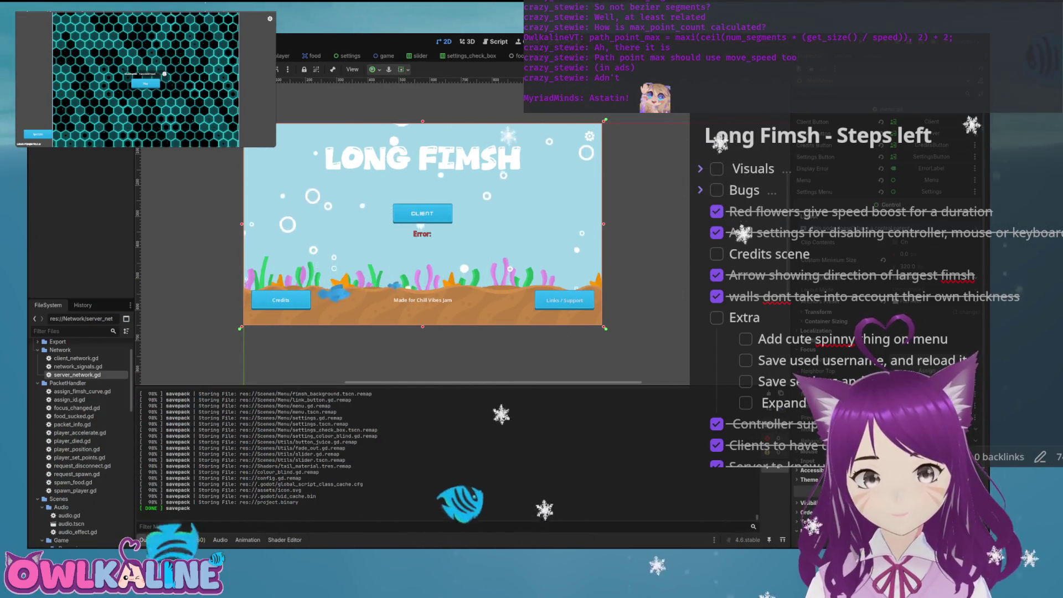
{"action": "left_click", "coordinate": [893, 192]}
{"action": "left_click", "coordinate": [893, 192]}
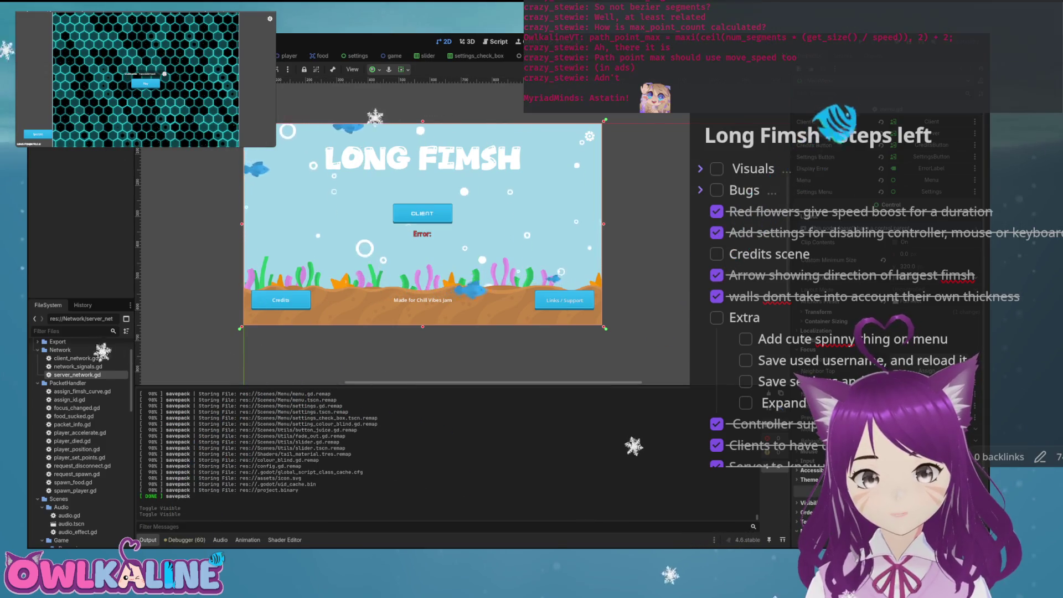
{"action": "left_click", "coordinate": [892, 192]}
{"action": "left_click", "coordinate": [893, 191]}
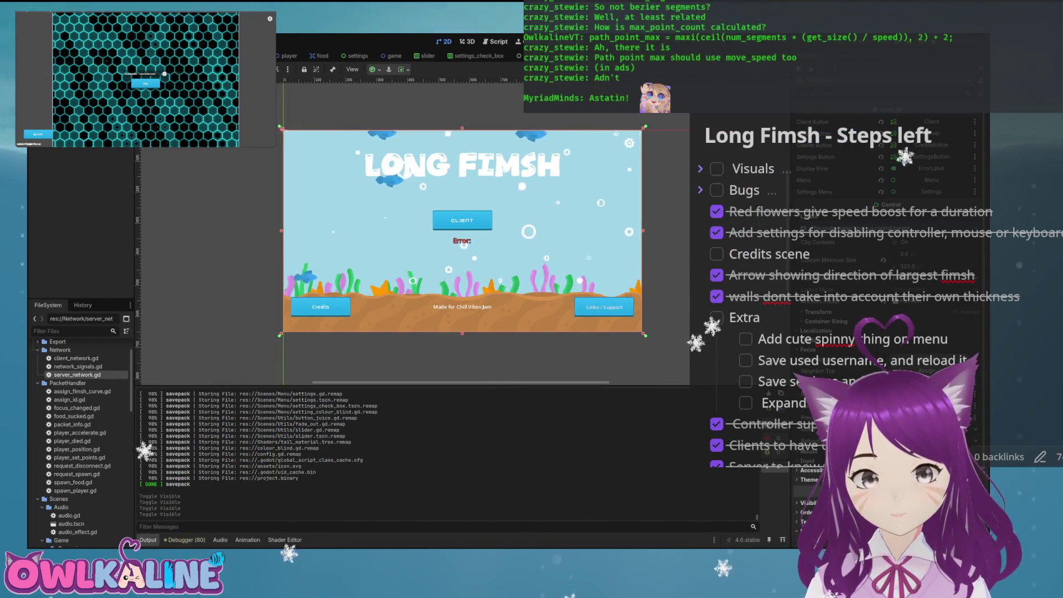
{"action": "left_click", "coordinate": [893, 192]}
{"action": "left_click", "coordinate": [893, 192]}
{"action": "left_click", "coordinate": [893, 191]}
{"action": "left_click", "coordinate": [893, 191]}
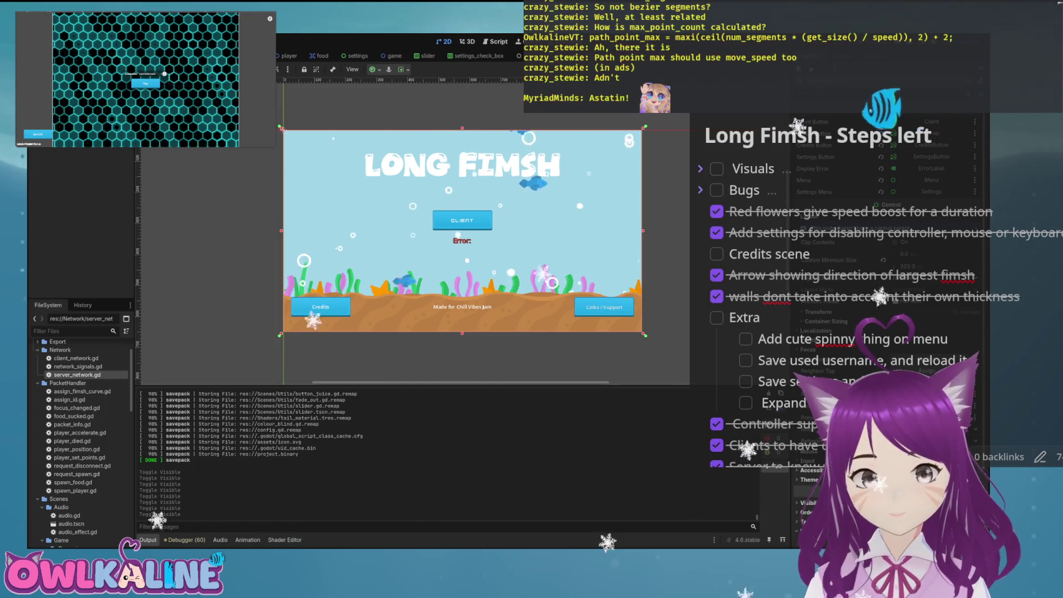
{"action": "left_click", "coordinate": [893, 191]}
{"action": "left_click", "coordinate": [893, 191]}
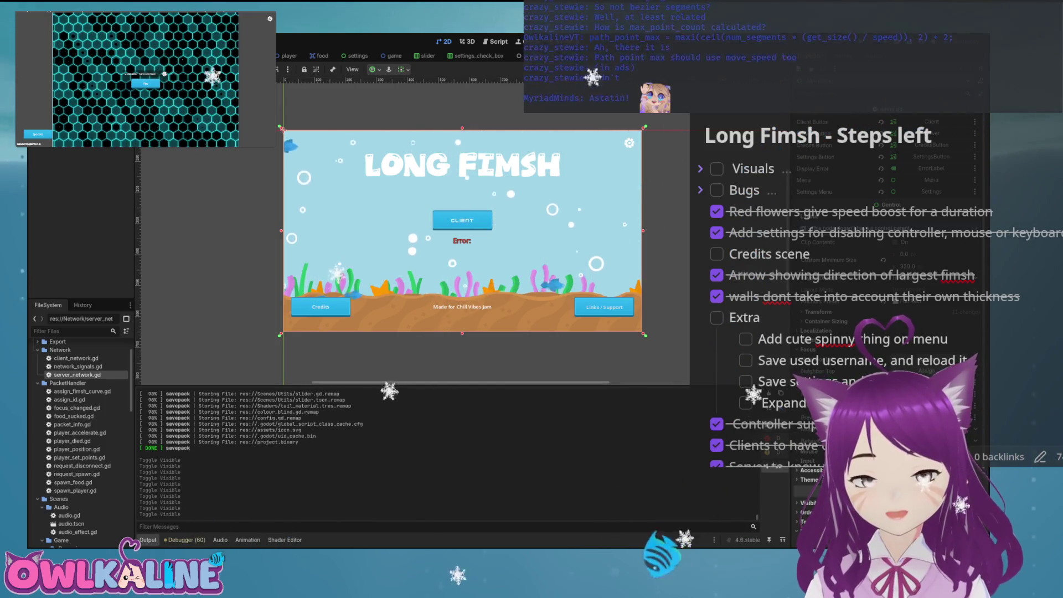
Save the main menu scene and bring up the menu.gd script
{"action": "scroll", "coordinate": [459, 232], "scroll_direction": "up", "scroll_amount": 2}
{"action": "scroll", "coordinate": [459, 233], "scroll_direction": "down", "scroll_amount": 1}
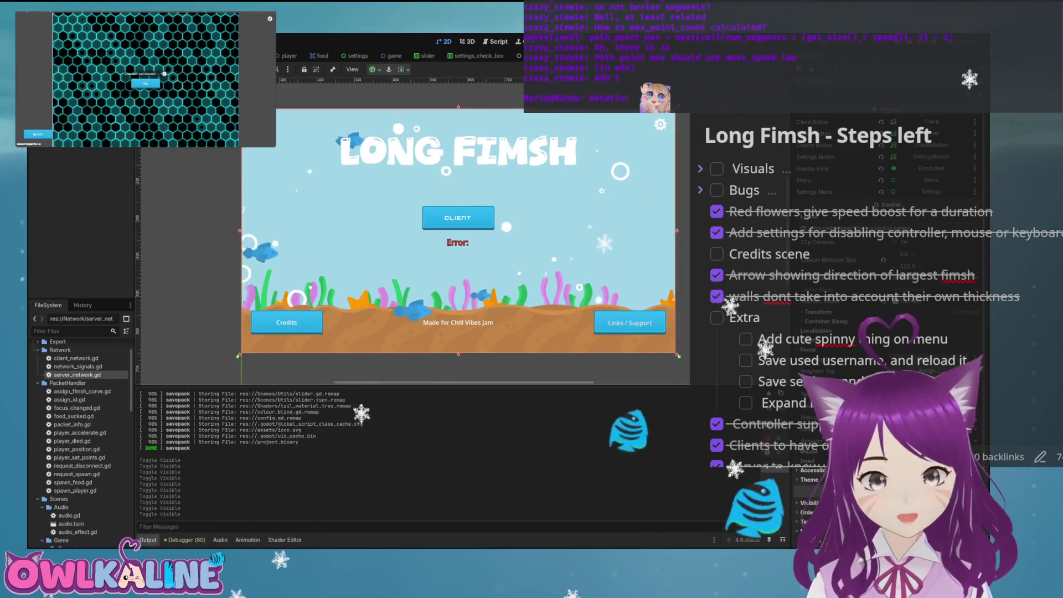
{"action": "key", "text": "ctrl+s"}
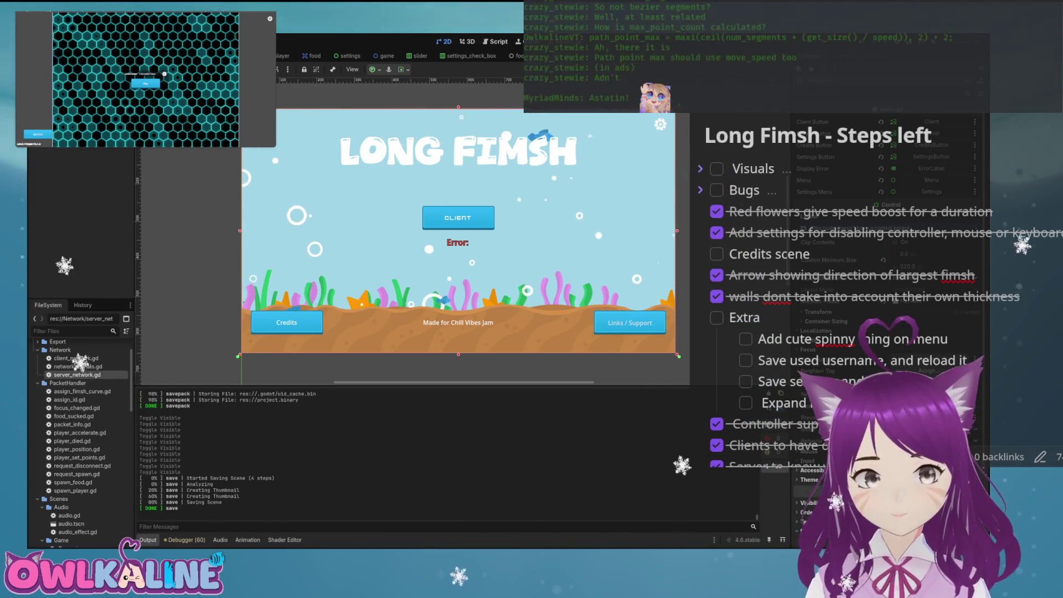
{"action": "key", "text": "ctrl+F3"}
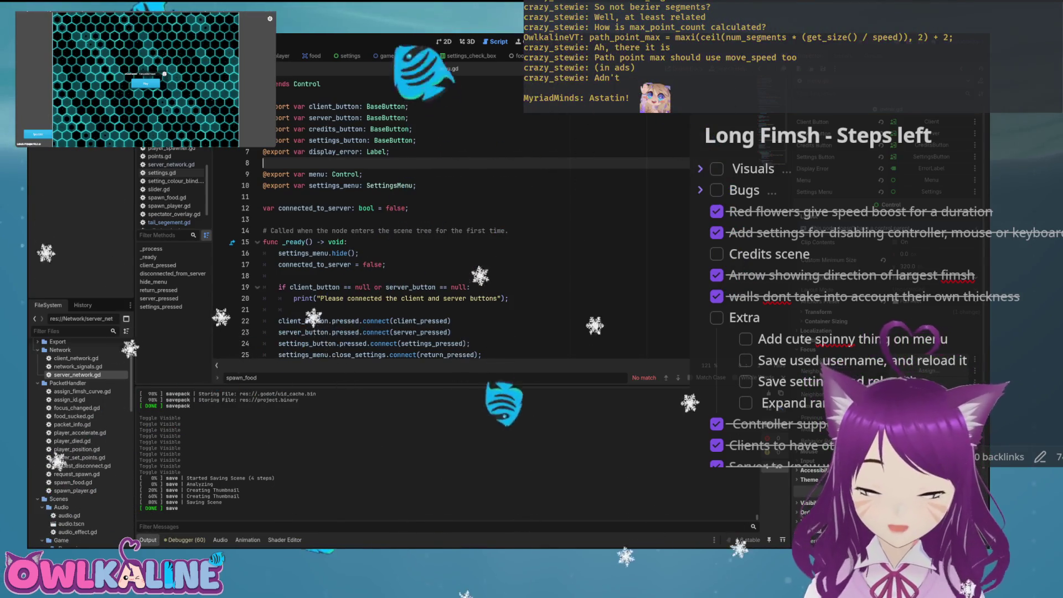
Scroll through menu.gd to review its button variables and signal connections
{"action": "scroll", "coordinate": [476, 221], "scroll_direction": "down", "scroll_amount": 9}
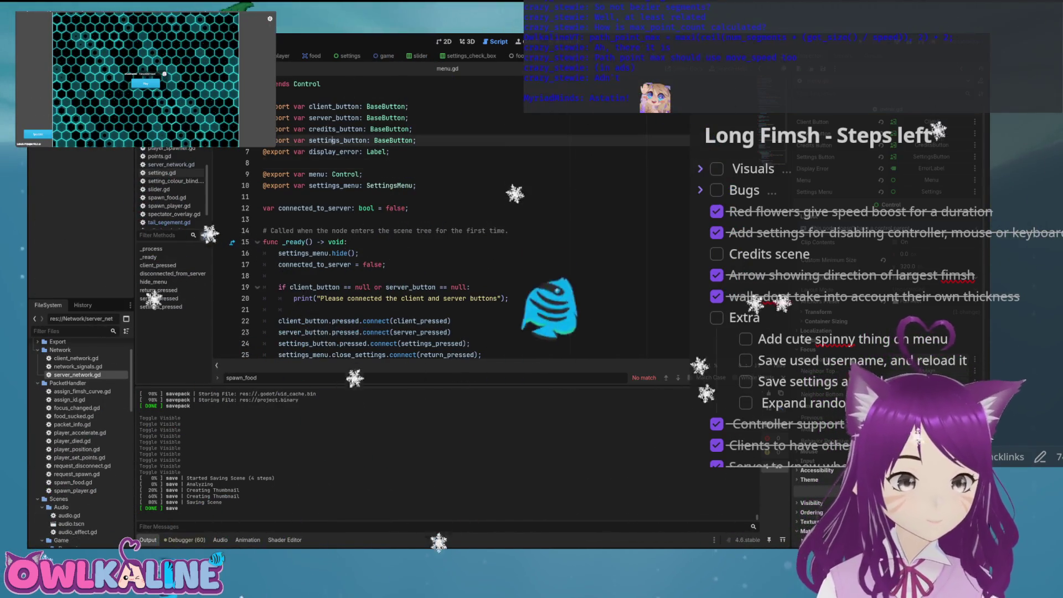
{"action": "scroll", "coordinate": [476, 221], "scroll_direction": "up", "scroll_amount": 10}
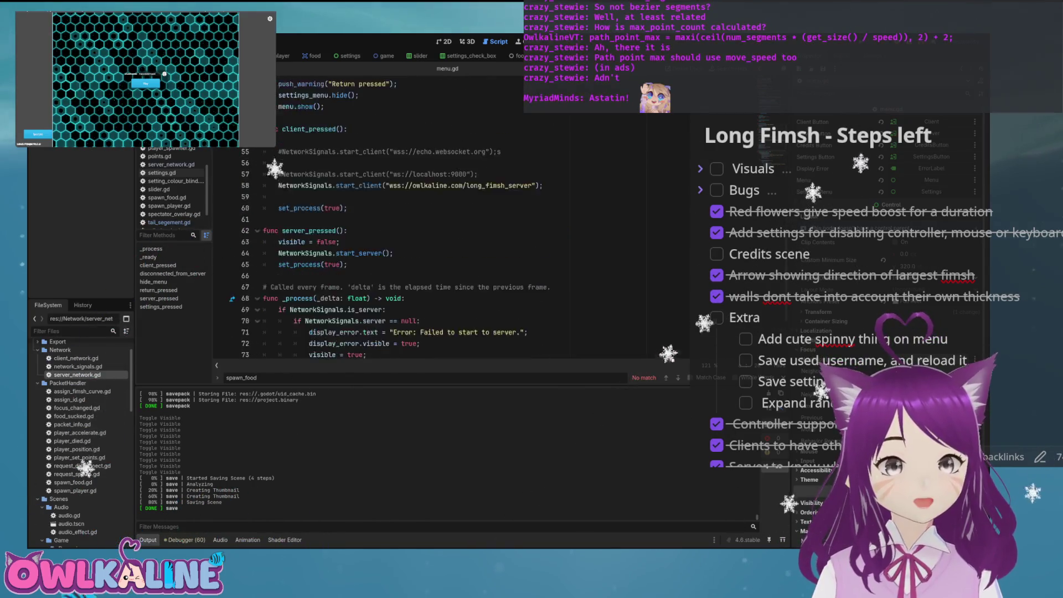
{"action": "scroll", "coordinate": [476, 221], "scroll_direction": "down", "scroll_amount": 3}
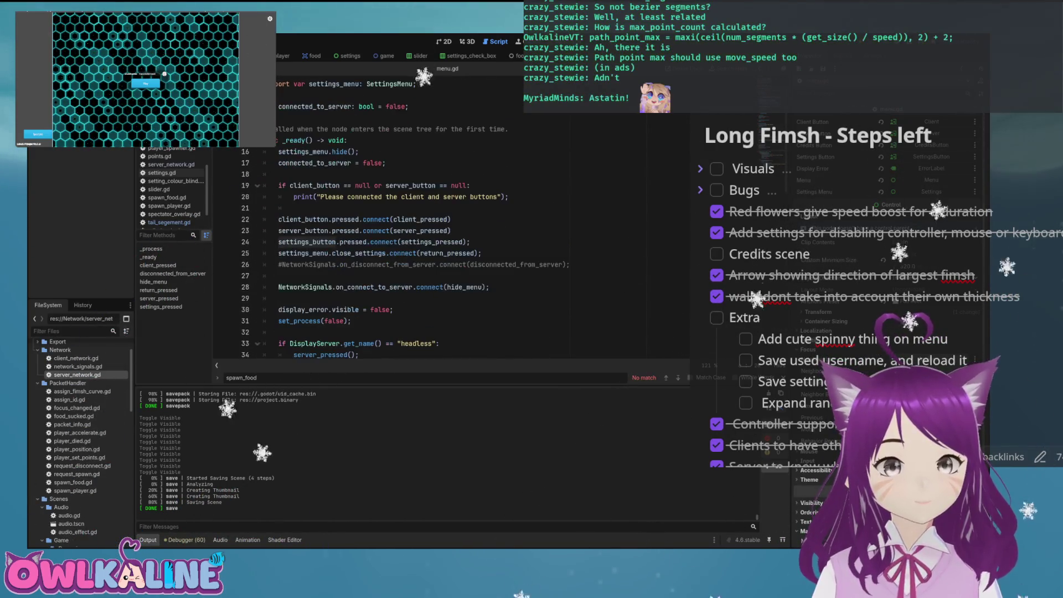
{"action": "scroll", "coordinate": [476, 222], "scroll_direction": "down", "scroll_amount": 15}
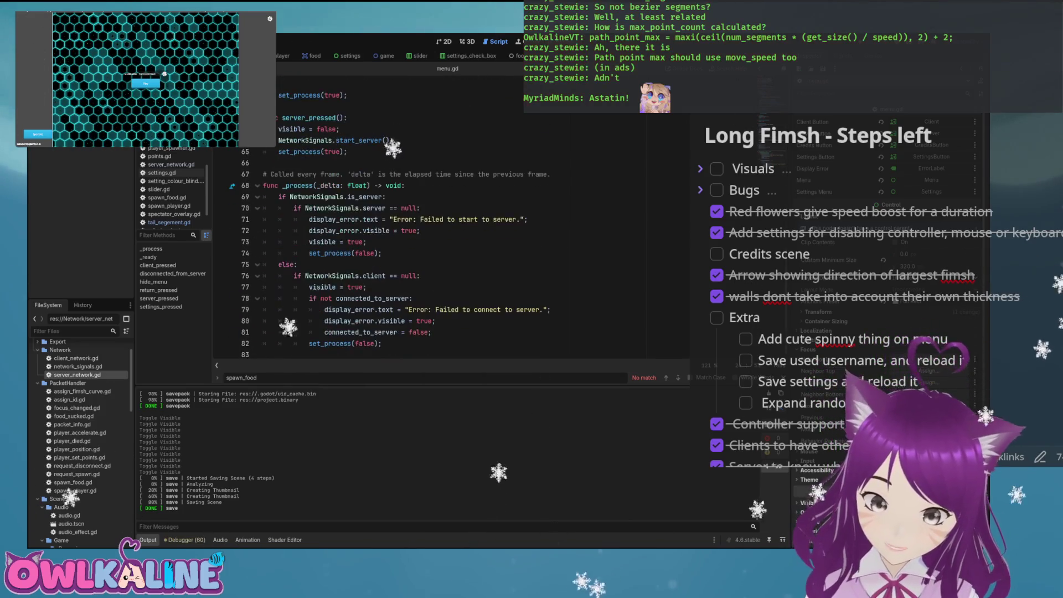
{"action": "scroll", "coordinate": [476, 222], "scroll_direction": "up", "scroll_amount": 1}
{"action": "scroll", "coordinate": [476, 221], "scroll_direction": "up", "scroll_amount": 5}
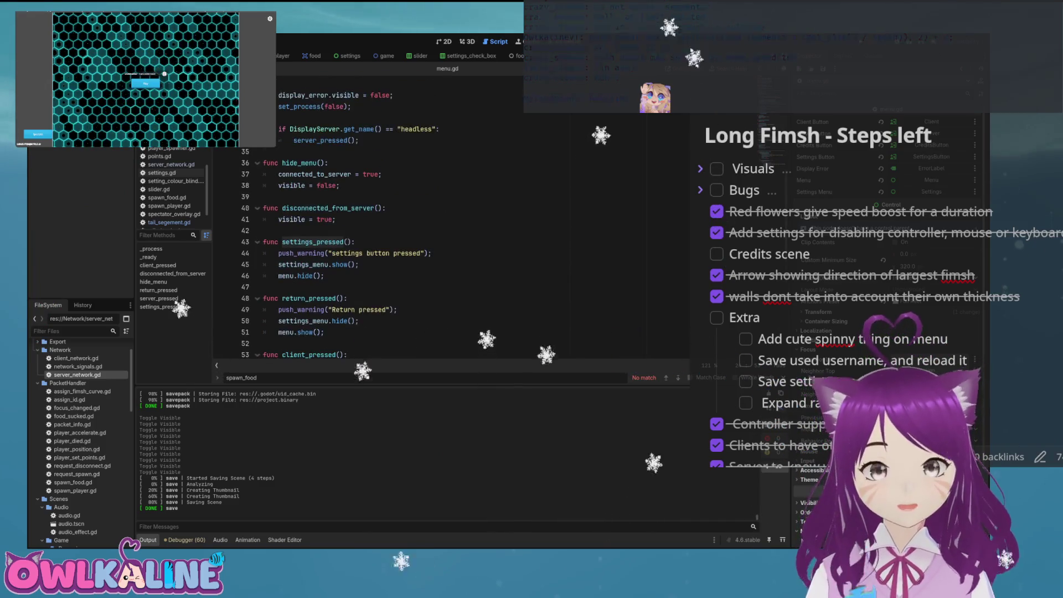
{"action": "scroll", "coordinate": [476, 221], "scroll_direction": "up", "scroll_amount": 4}
{"action": "scroll", "coordinate": [476, 221], "scroll_direction": "up", "scroll_amount": 4}
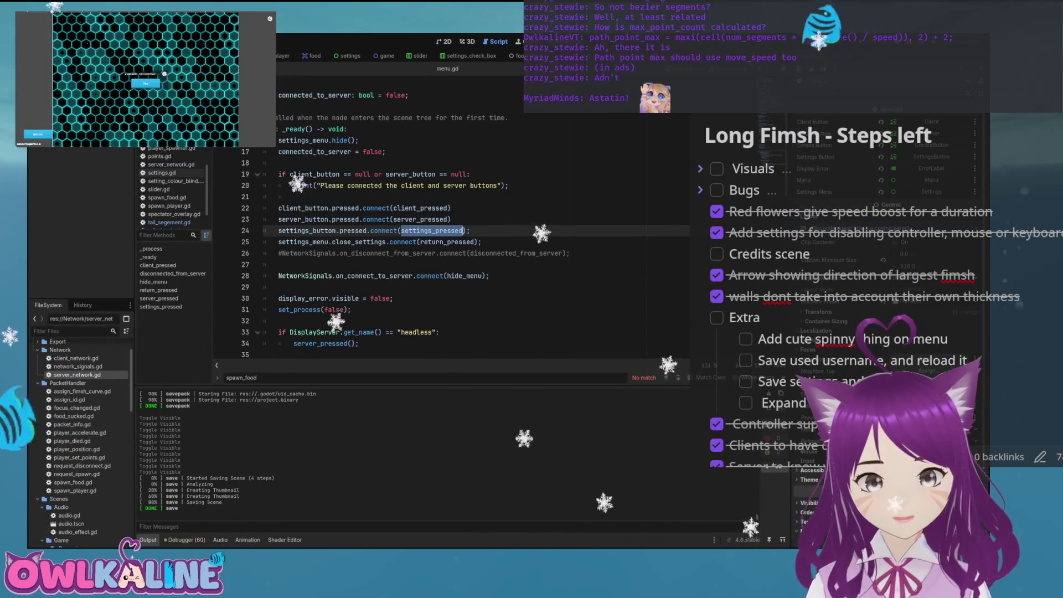
Jump to the return_pressed definition and back, then return to the menu scene's 2D view
{"action": "left_click", "coordinate": [427, 242]}
{"action": "left_click", "coordinate": [437, 242], "text": "ctrl"}
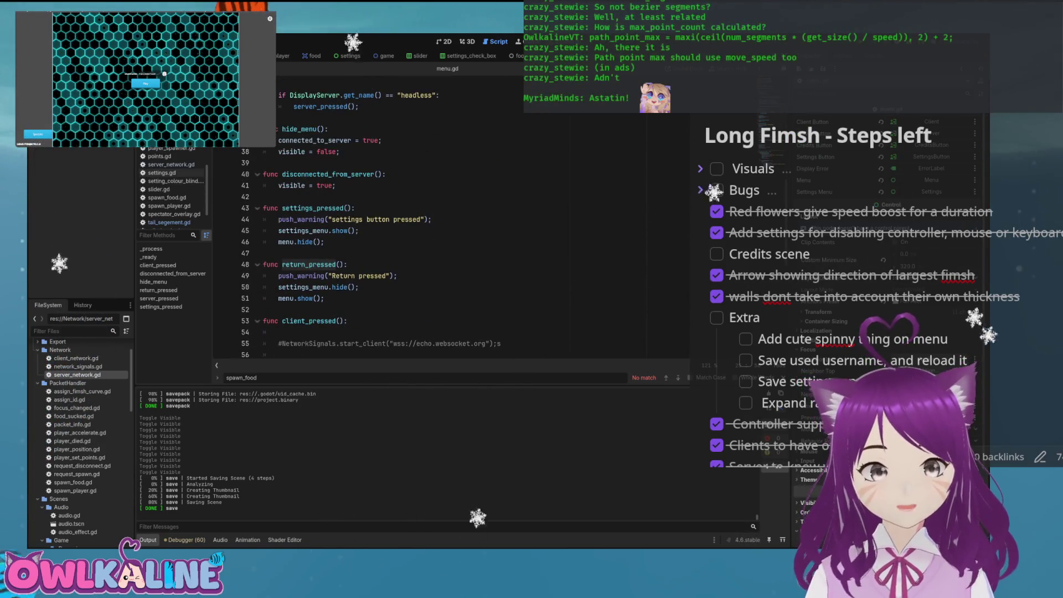
{"action": "key", "text": "alt+Left"}
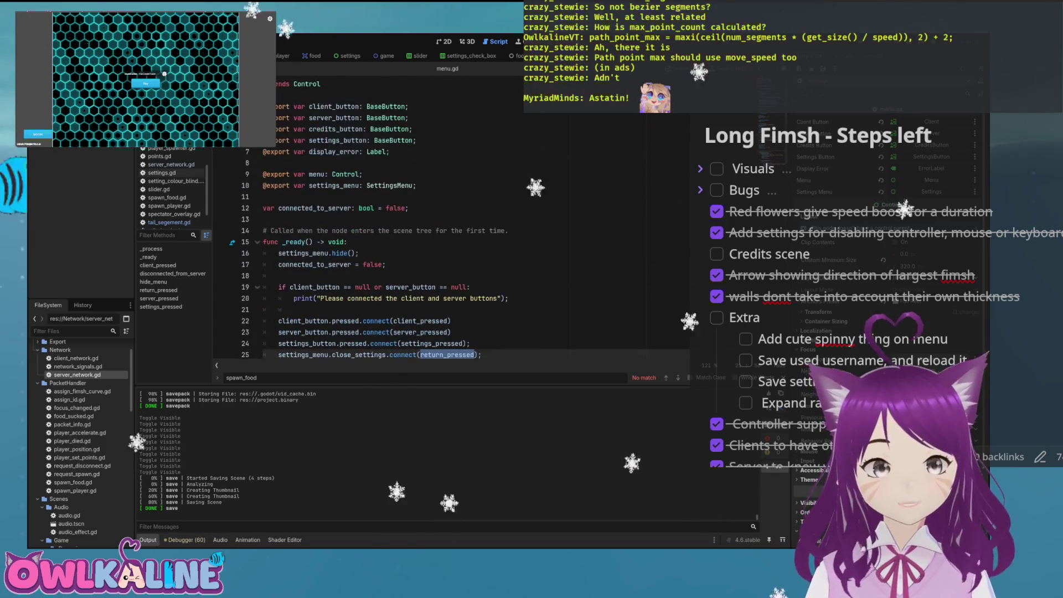
{"action": "key", "text": "ctrl+F1"}
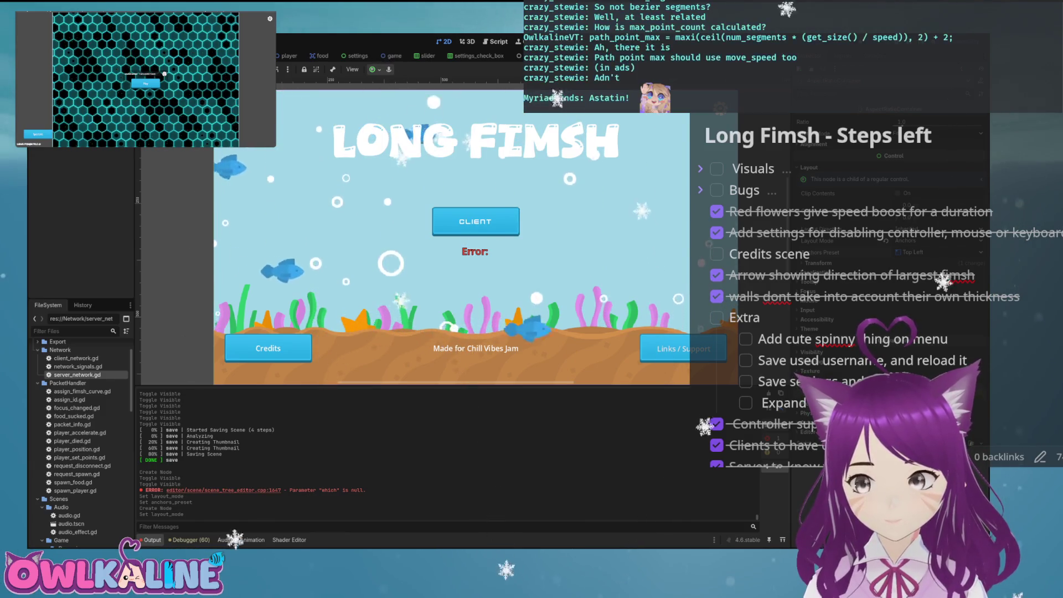
Anchor the Error label to Center and add a VBoxContainer with a Label child
{"action": "left_click", "coordinate": [936, 252]}
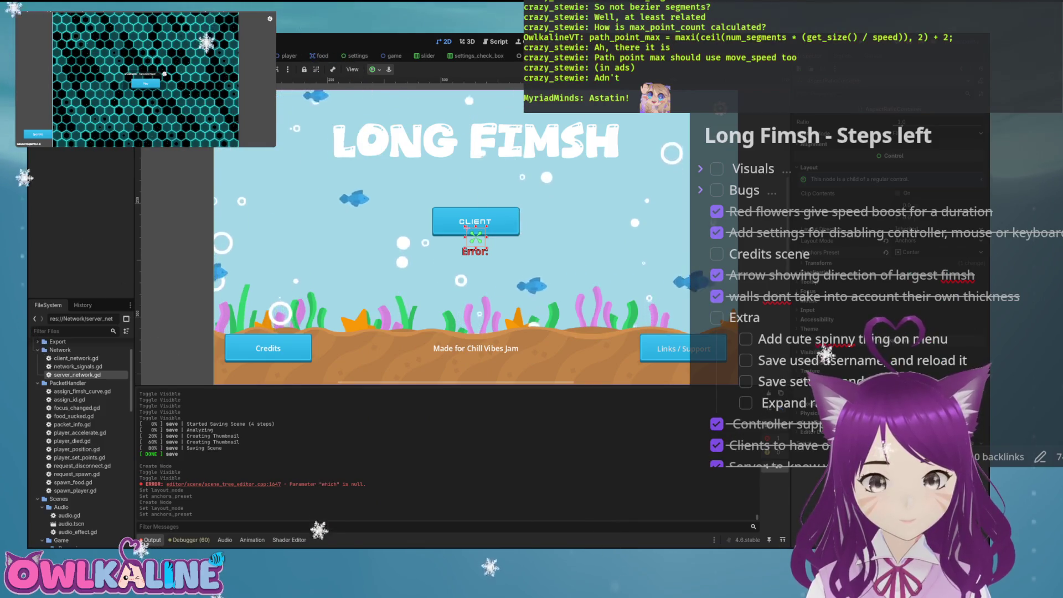
{"action": "key", "text": "Return"}
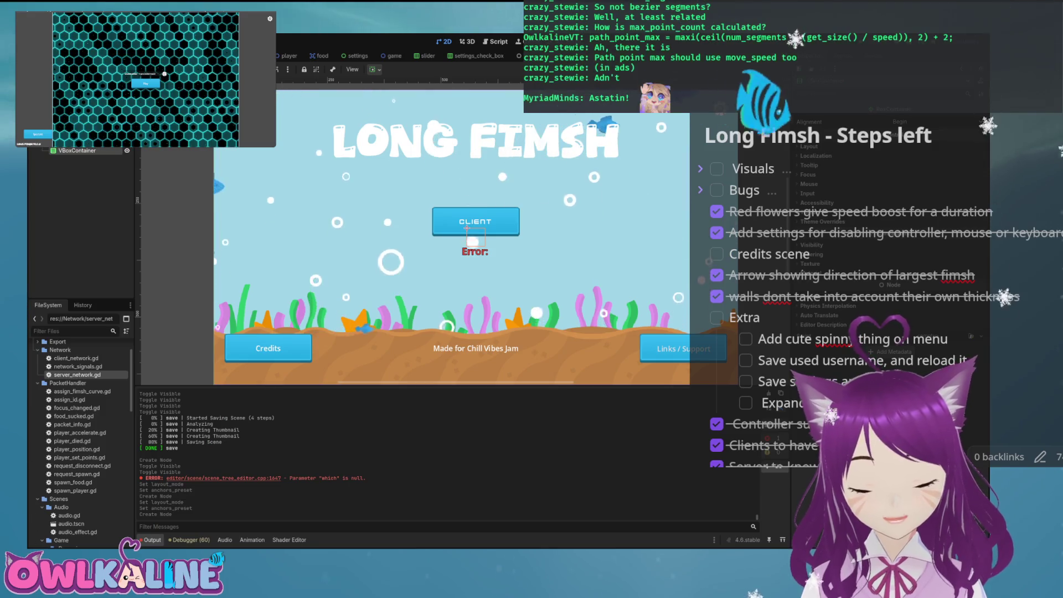
{"action": "key", "text": "Return"}
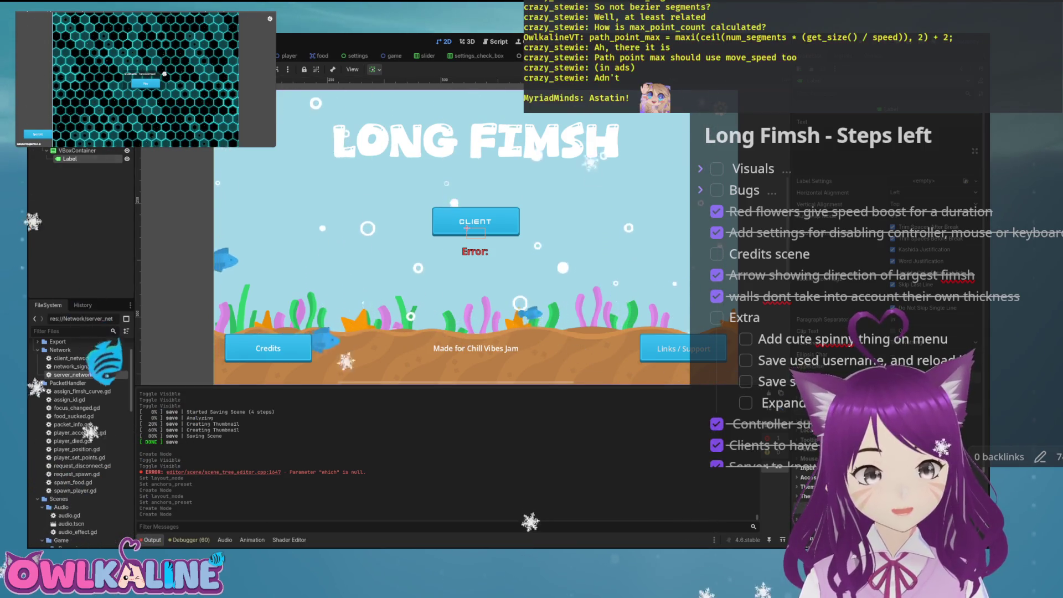
Expand the new Label's Layout > Container Sizing options in the Inspector
{"action": "scroll", "coordinate": [885, 249], "scroll_direction": "down", "scroll_amount": 10}
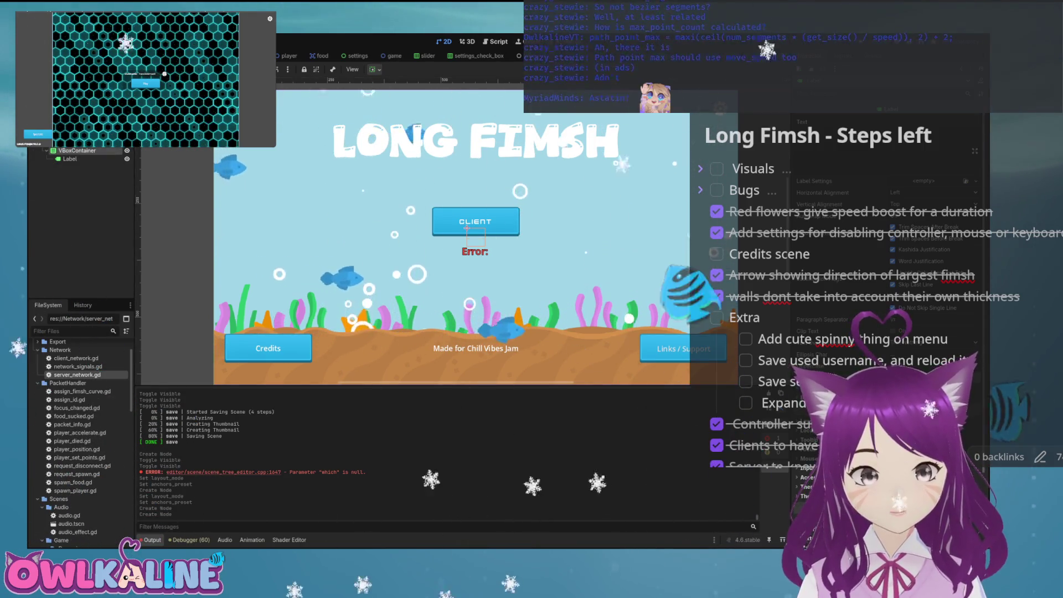
{"action": "left_click", "coordinate": [808, 146]}
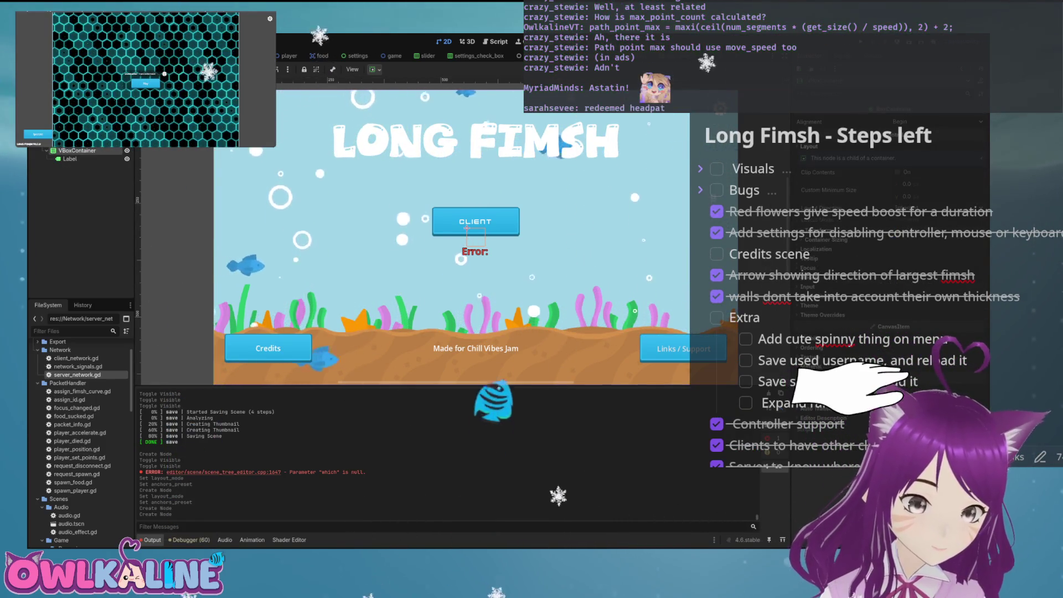
{"action": "left_click", "coordinate": [825, 240]}
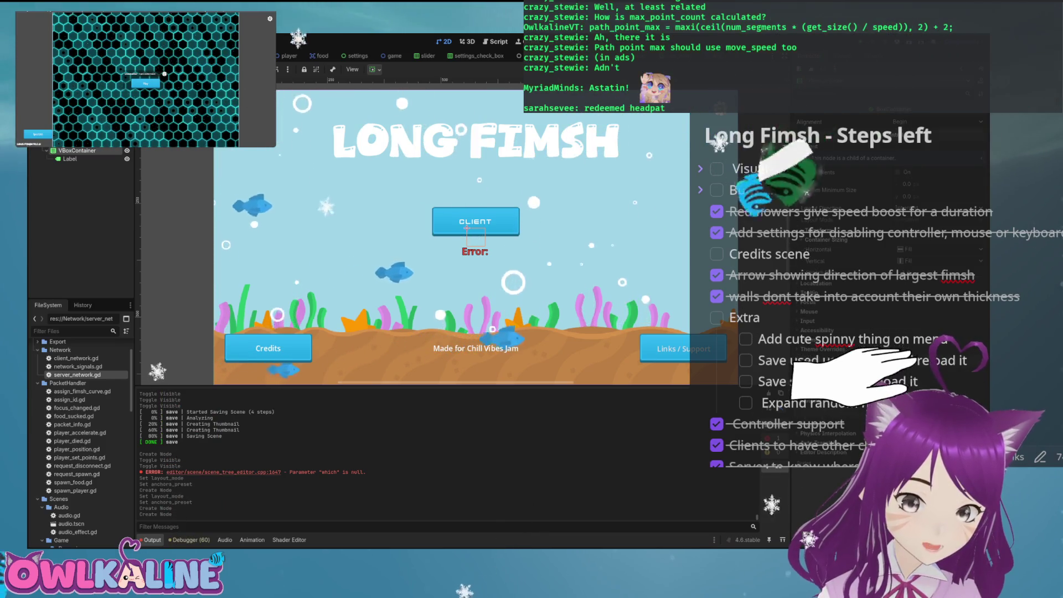
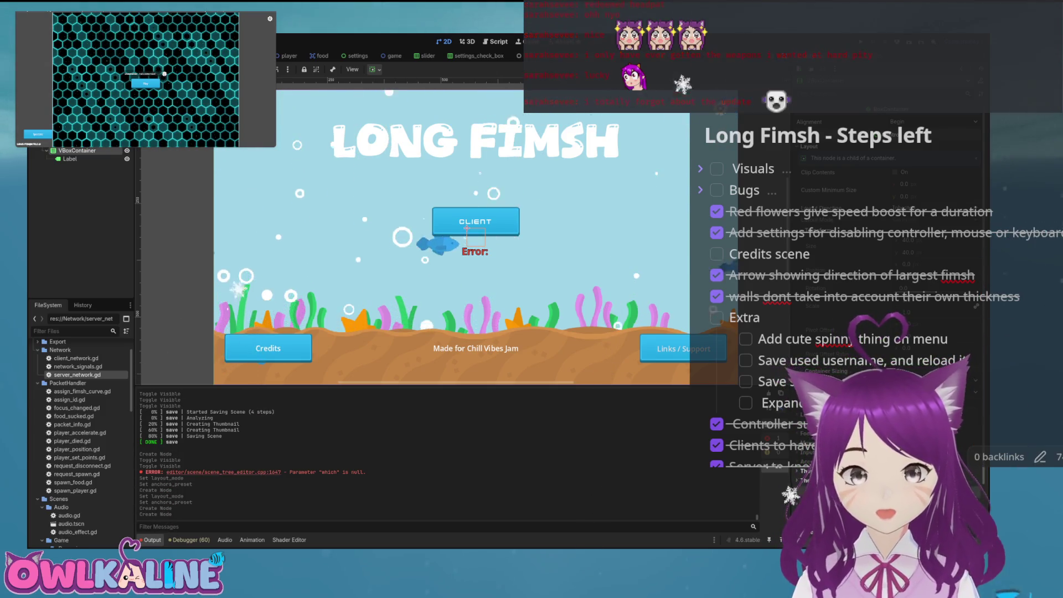
Enter the programmer credit in the first label and duplicate it into two more credit lines
{"action": "scroll", "coordinate": [886, 305], "scroll_direction": "up", "scroll_amount": 5}
{"action": "type", "text": "Programmer: OwlkalineV"}
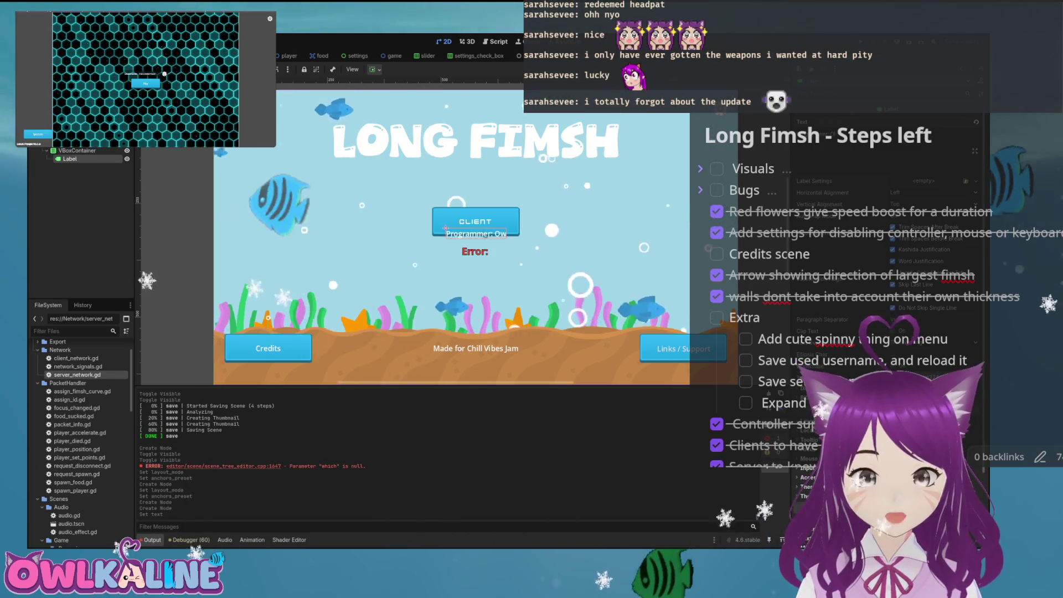
{"action": "type", "text": "T"}
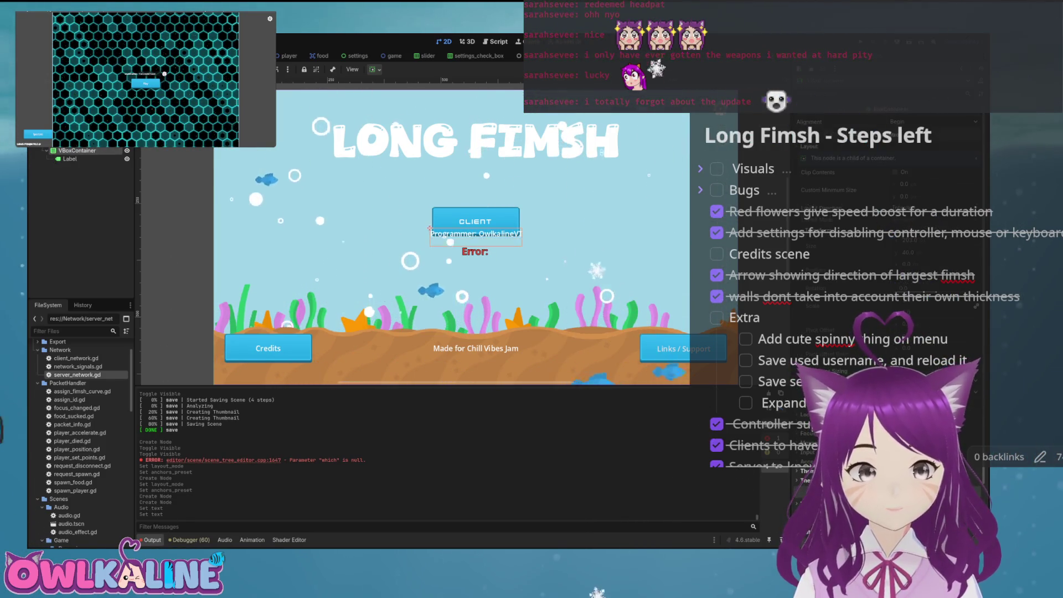
{"action": "key", "text": "ctrl+a"}
{"action": "key", "text": "Return"}
{"action": "type", "text": "A"}
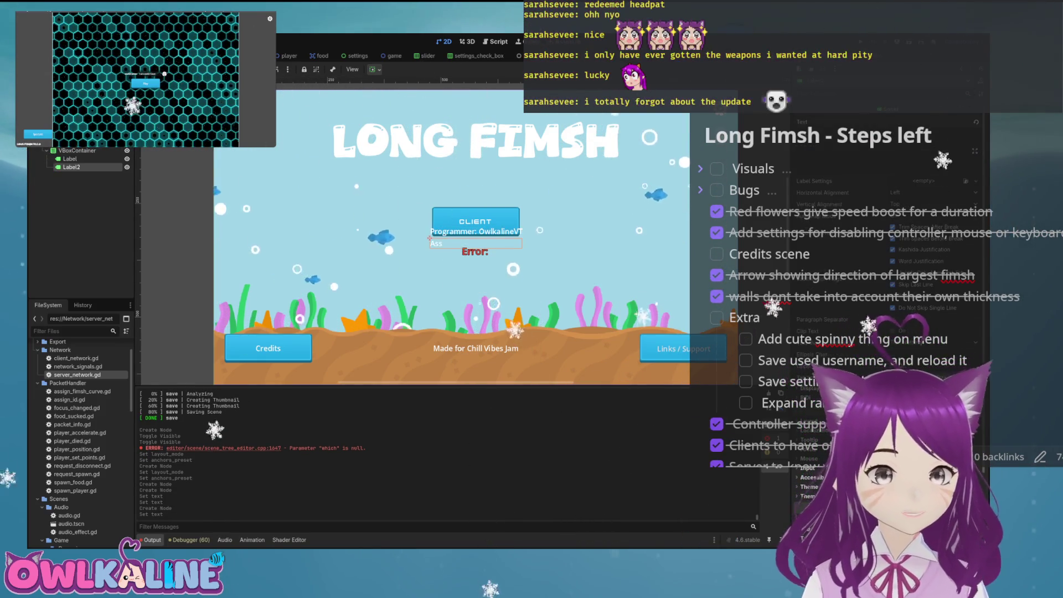
{"action": "scroll", "coordinate": [885, 277], "scroll_direction": "down", "scroll_amount": 10}
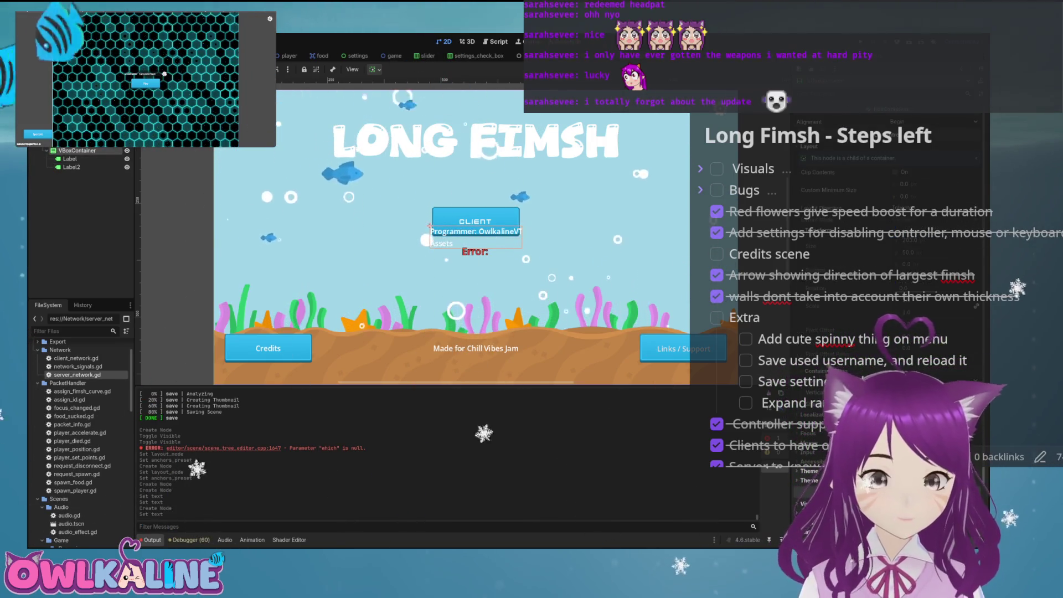
{"action": "key", "text": "ctrl+a"}
{"action": "key", "text": "Return"}
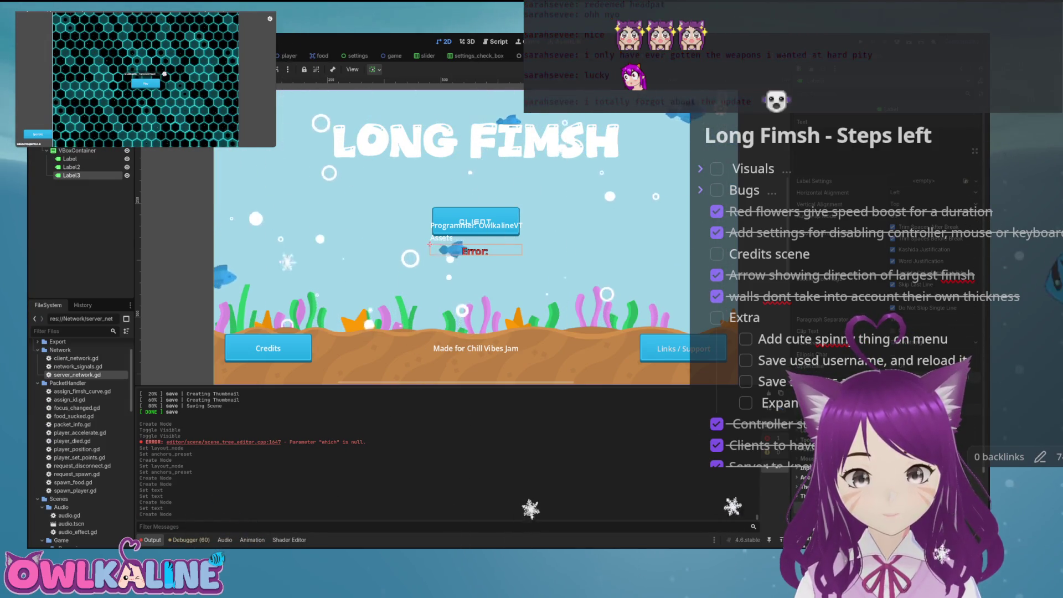
Set the second line to Assets (Chill Vibes Jam Submission) and the third to the artist's name
{"action": "left_click", "coordinate": [71, 167]}
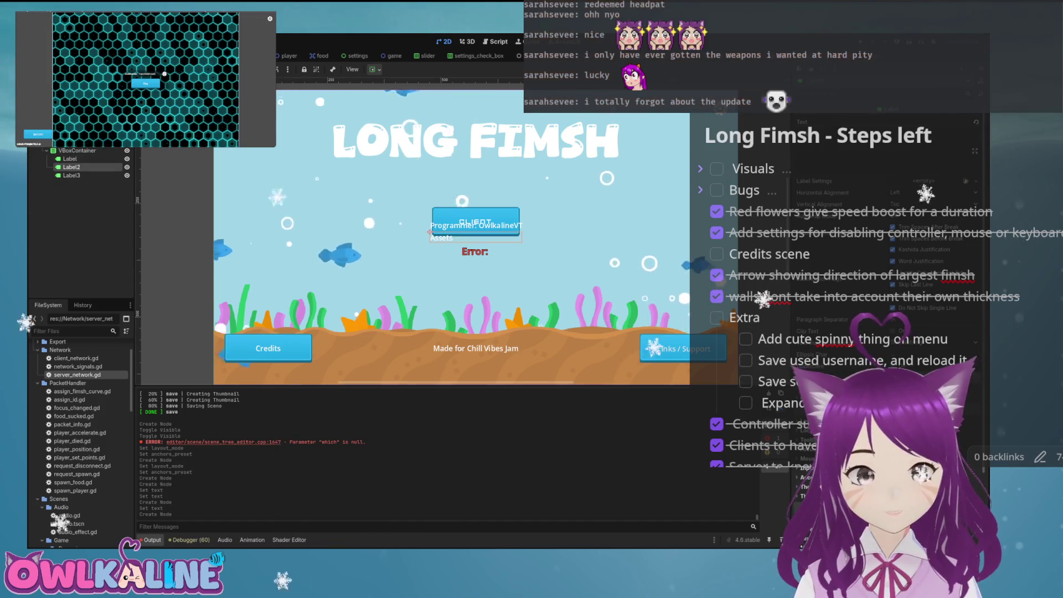
{"action": "type", "text": " (Chill Vibes Jam Submission)"}
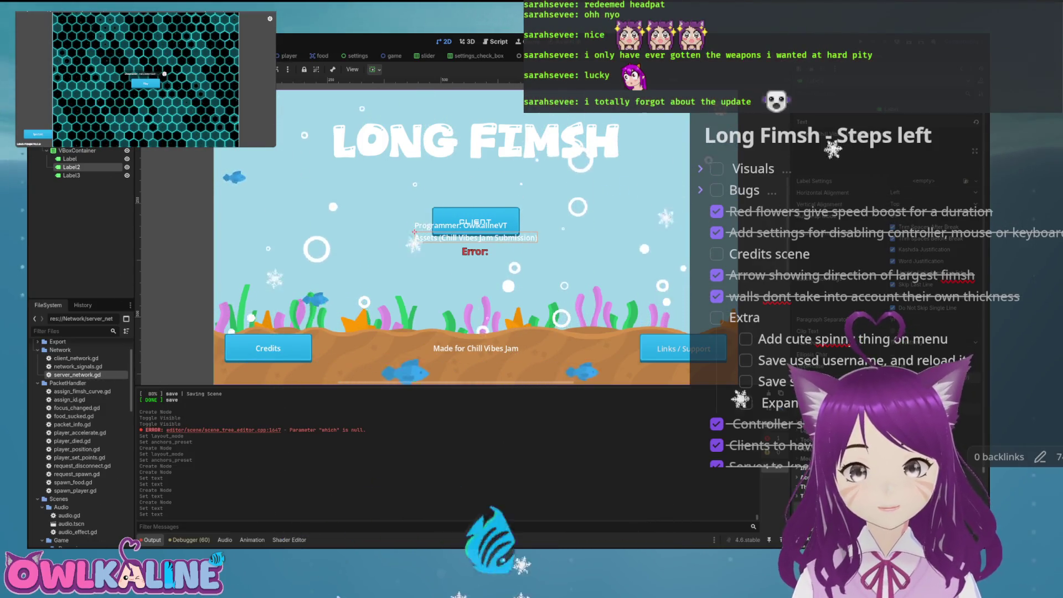
{"action": "left_click", "coordinate": [71, 174]}
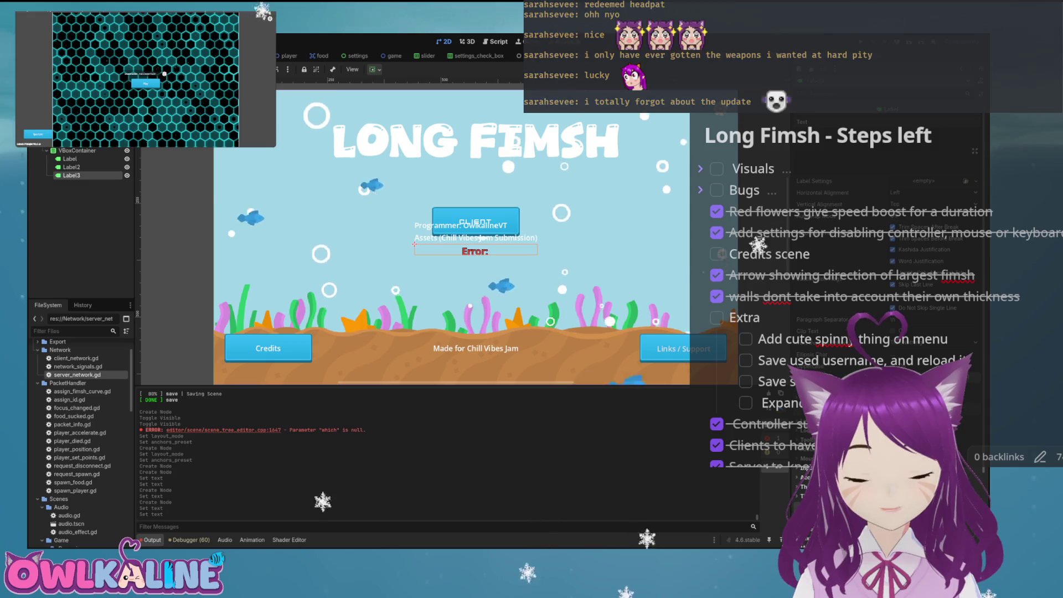
{"action": "type", "text": "ie"}
{"action": "type", "text": "uki"}
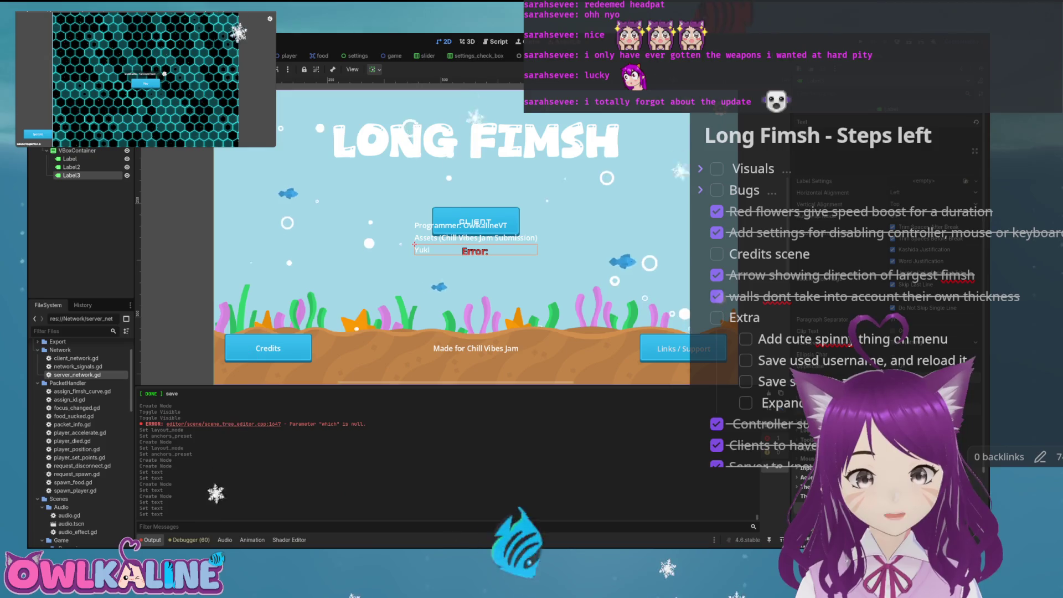
{"action": "left_click", "coordinate": [71, 167]}
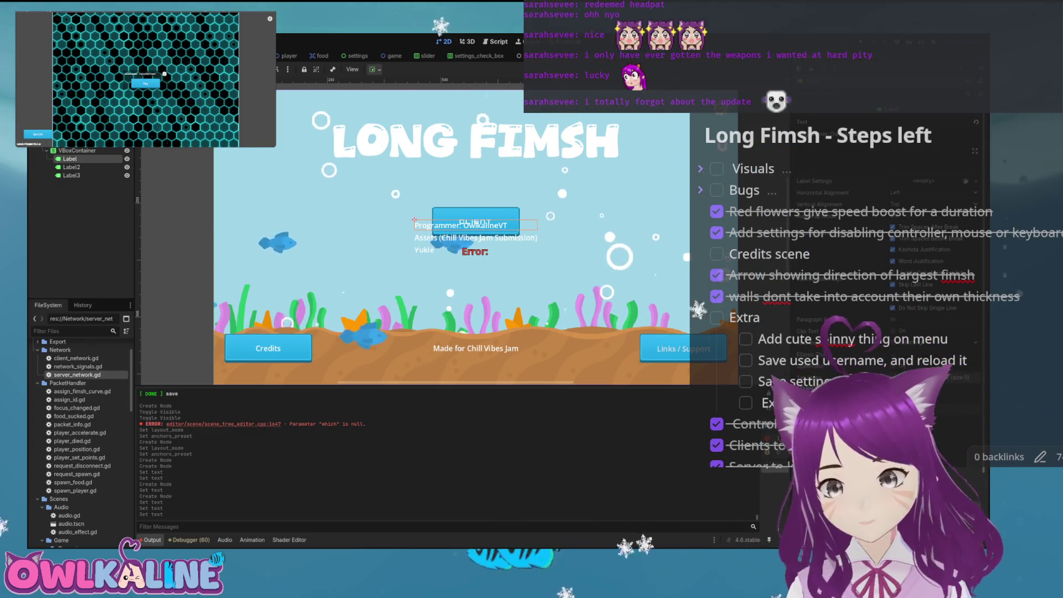
{"action": "left_click", "coordinate": [71, 175]}
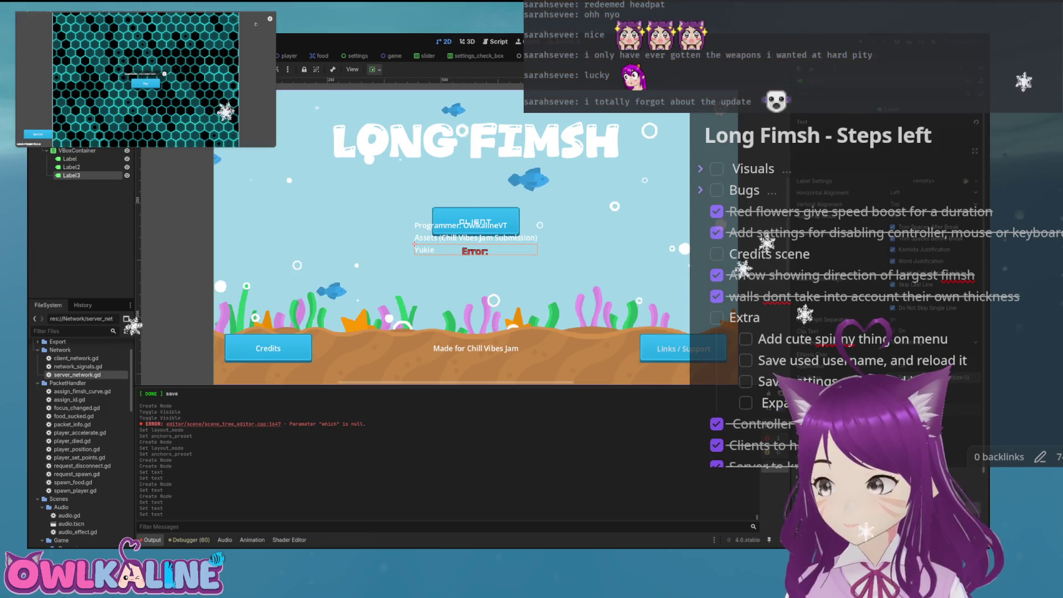
Leave the server settings screen for the Long Fimsh main menu with Escape
{"action": "key", "text": "Escape"}
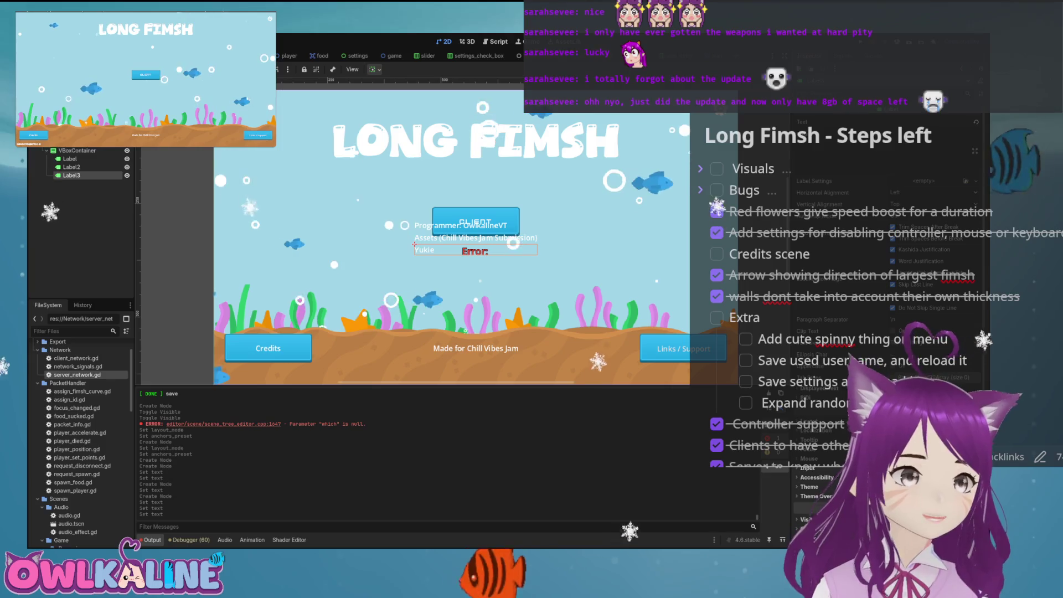
Save the scene and place a copy of the Links / Support button between the programmer and Assets lines
{"action": "left_click", "coordinate": [70, 159]}
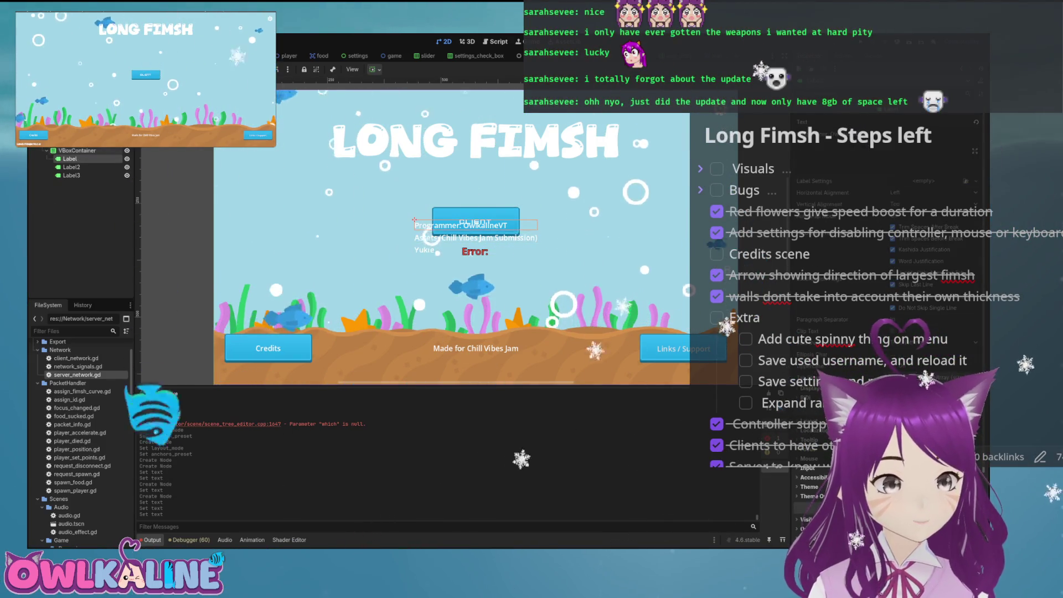
{"action": "key", "text": "ctrl+s"}
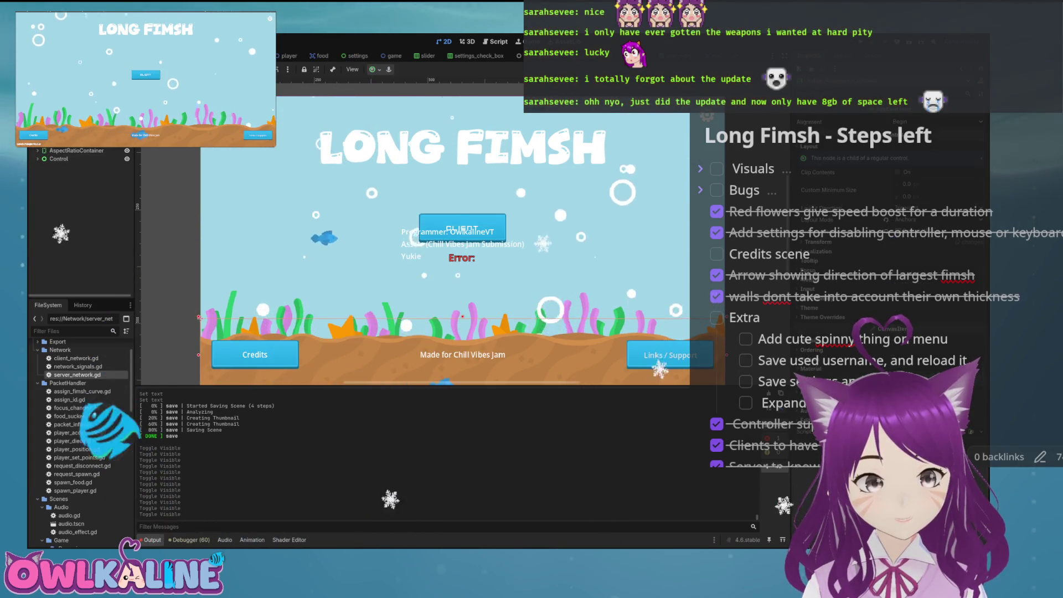
{"action": "scroll", "coordinate": [443, 232], "scroll_direction": "down", "scroll_amount": 5}
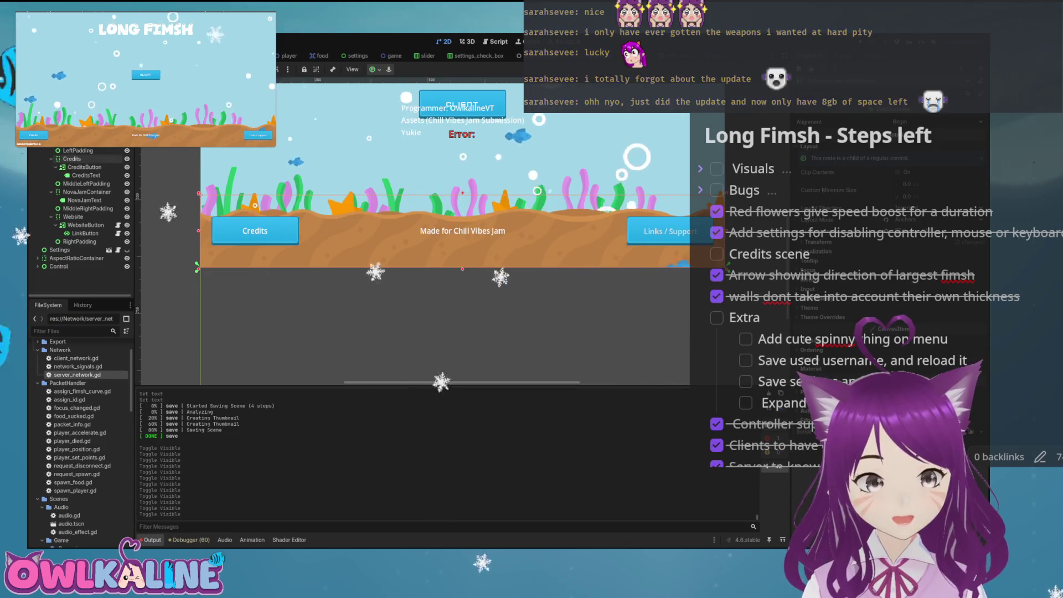
{"action": "left_click", "coordinate": [83, 233]}
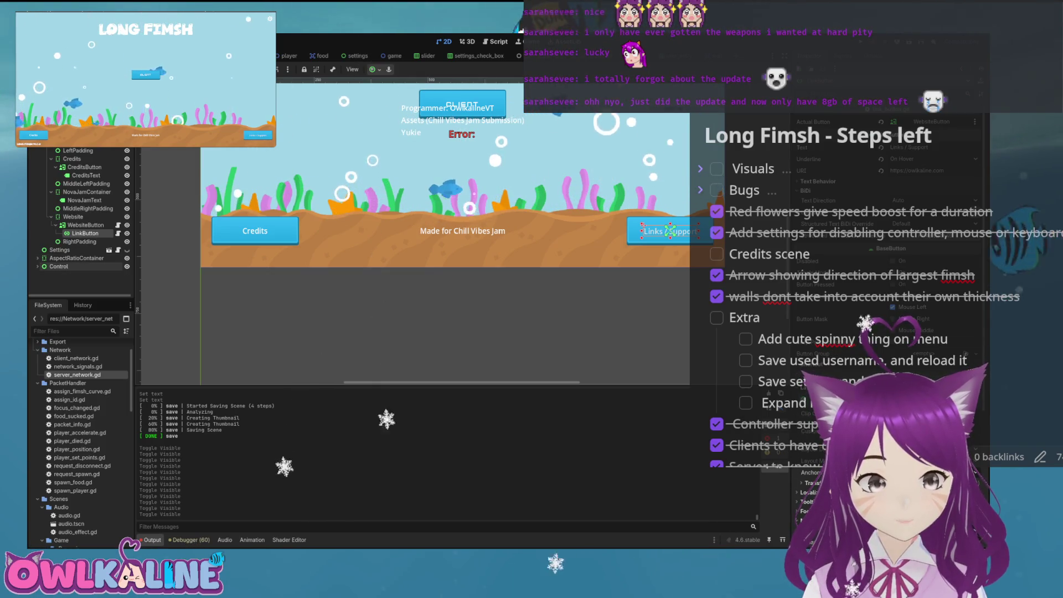
{"action": "left_click", "coordinate": [437, 108]}
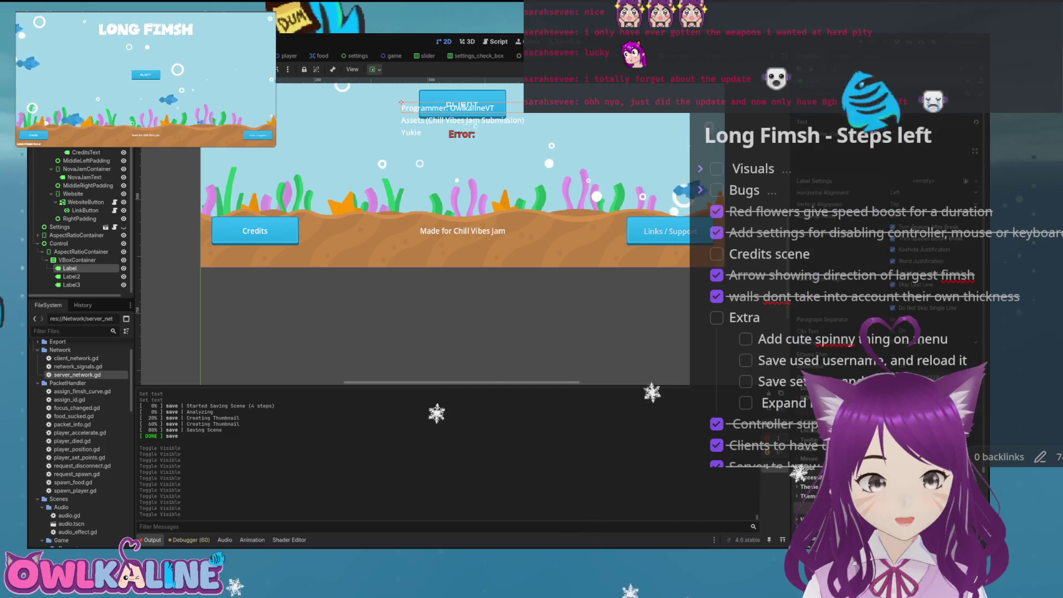
{"action": "key", "text": "ctrl+v"}
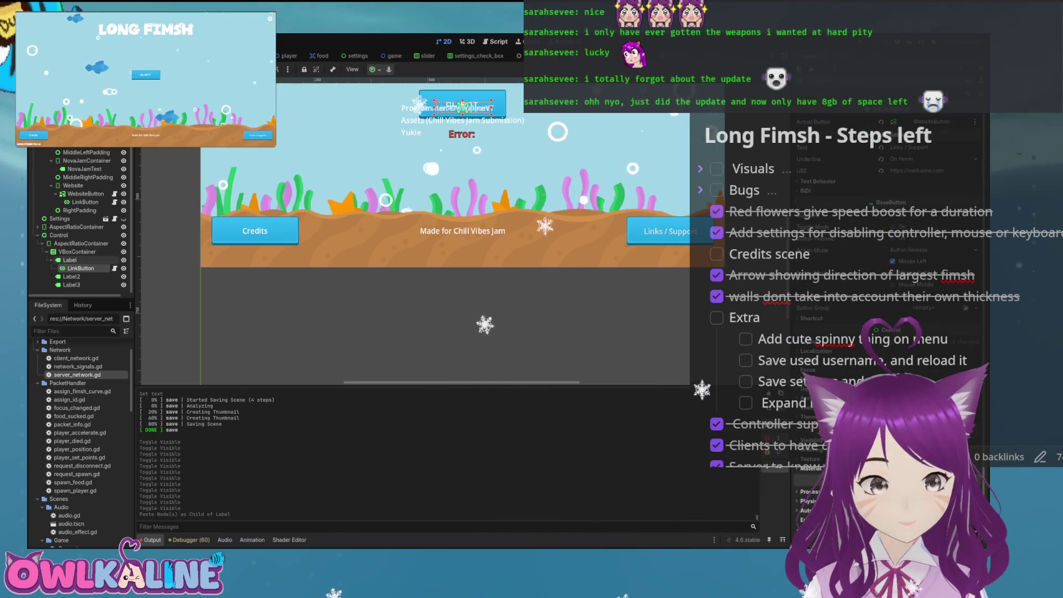
{"action": "left_click_drag", "start_coordinate": [76, 262], "coordinate": [77, 272]}
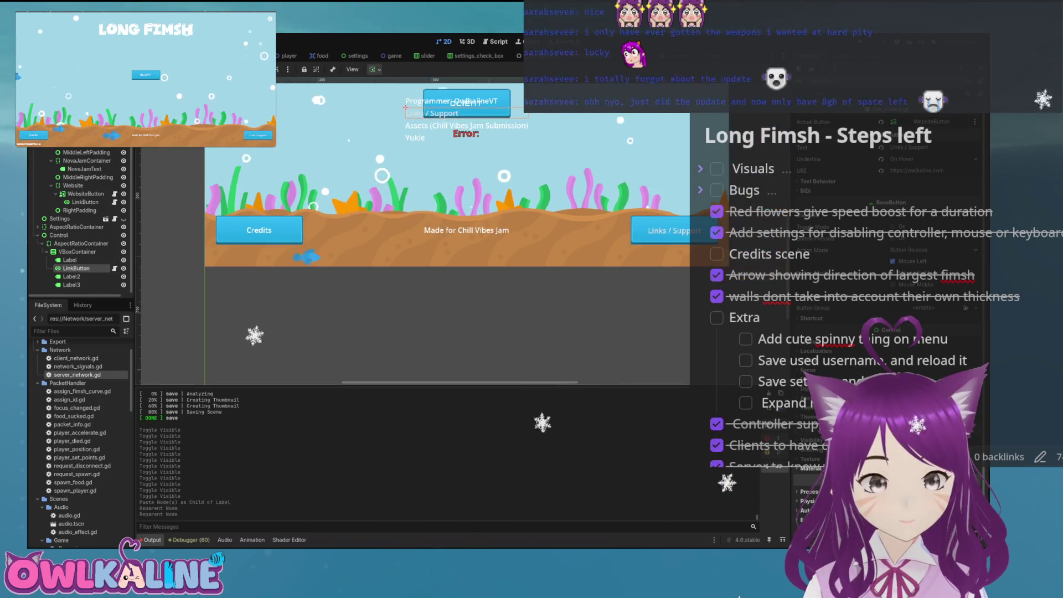
Select the copied Links / Support button and open its link_button.gd script
{"action": "scroll", "coordinate": [80, 221], "scroll_direction": "down", "scroll_amount": 4}
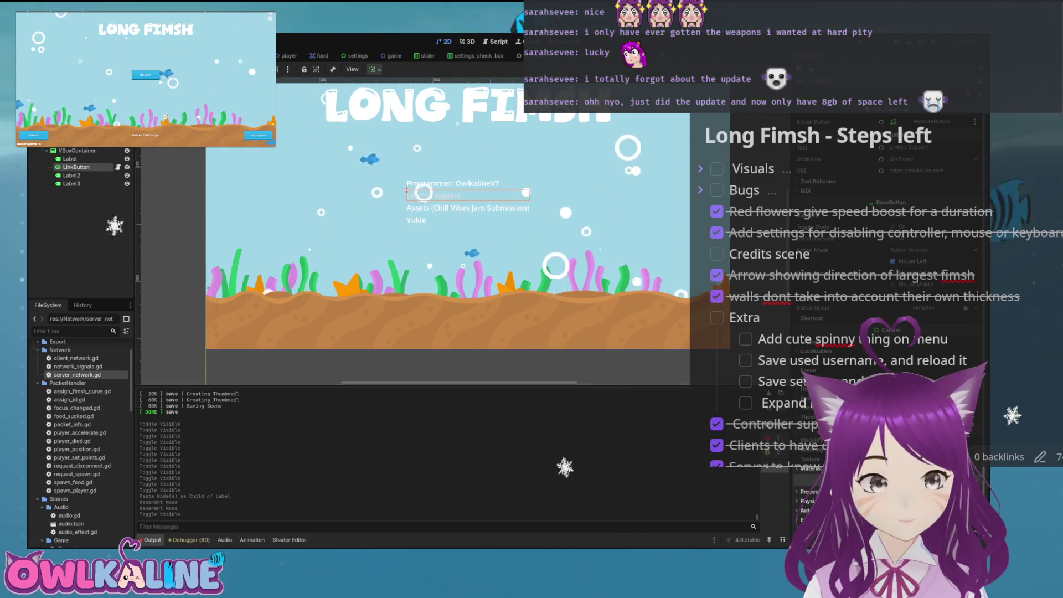
{"action": "scroll", "coordinate": [502, 135], "scroll_direction": "up", "scroll_amount": 2}
{"action": "left_click", "coordinate": [72, 175]}
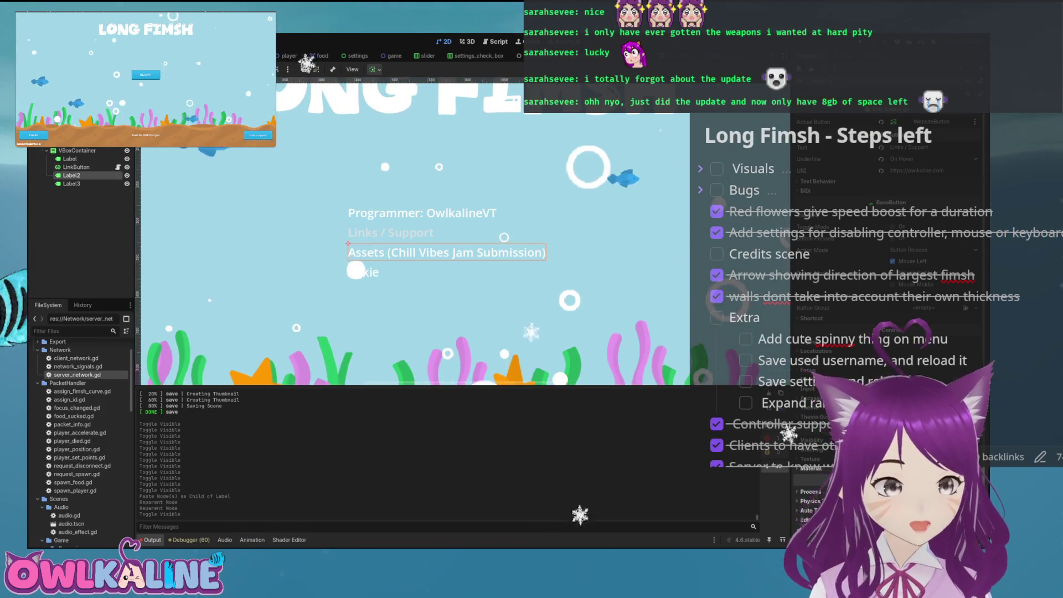
{"action": "left_click", "coordinate": [76, 167]}
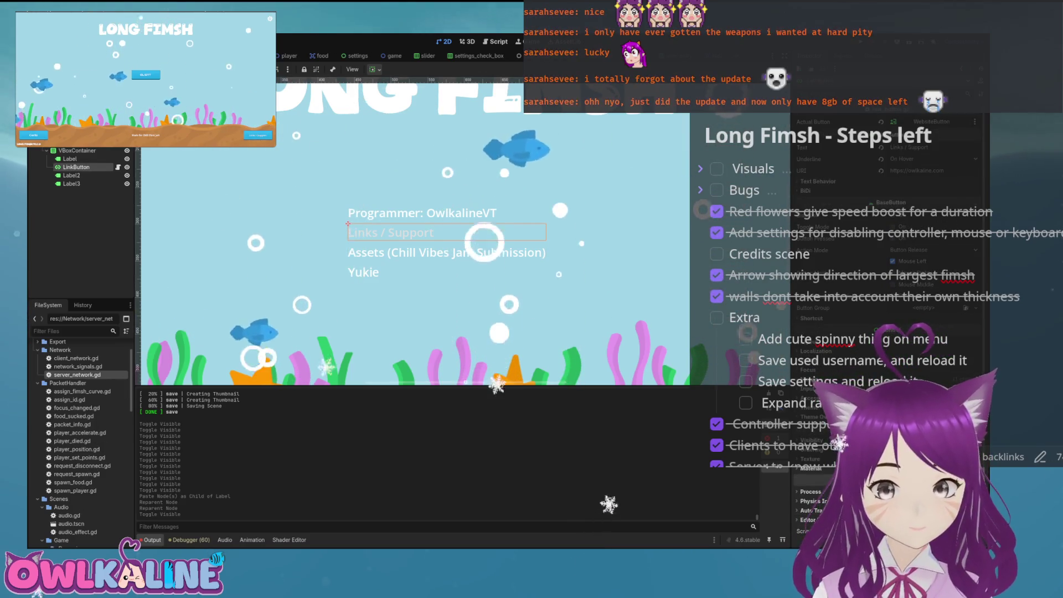
{"action": "key", "text": "ctrl+F3"}
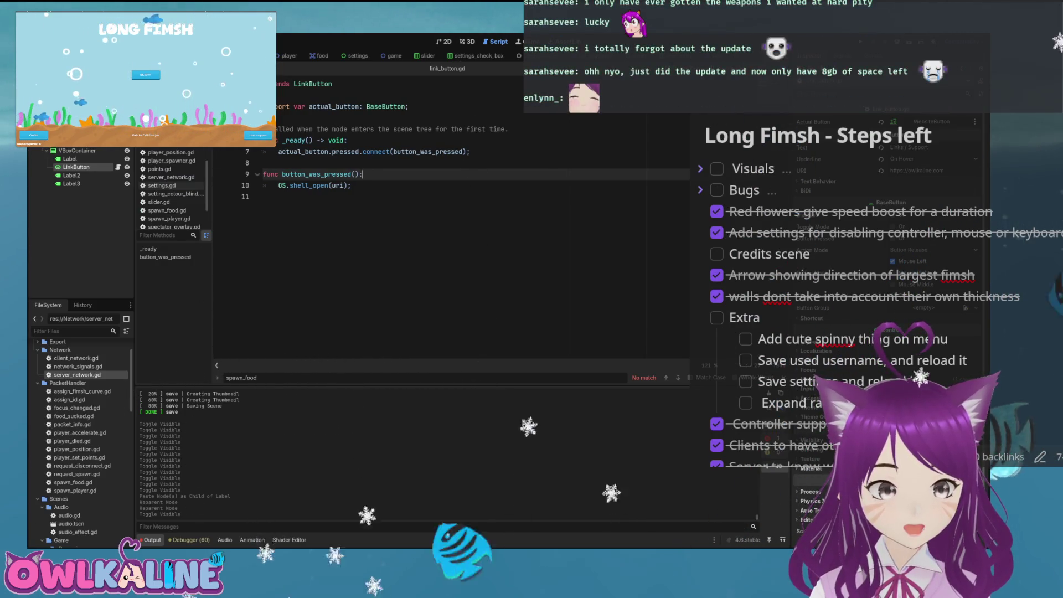
Return to the 2D credits view, start a game from the test client, and switch to the player scene
{"action": "key", "text": "ctrl+F1"}
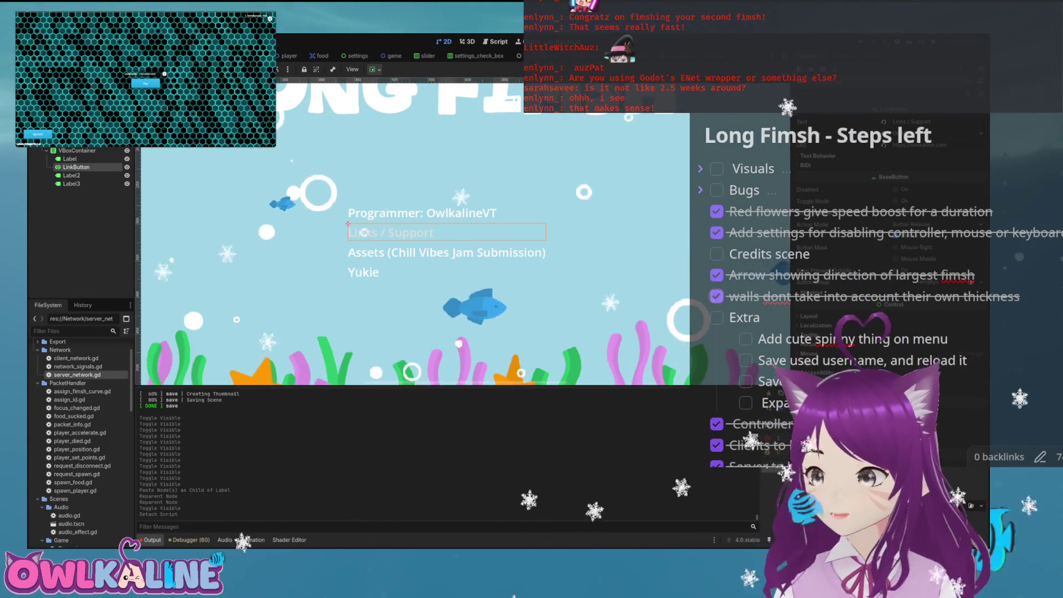
{"action": "left_click", "coordinate": [143, 81]}
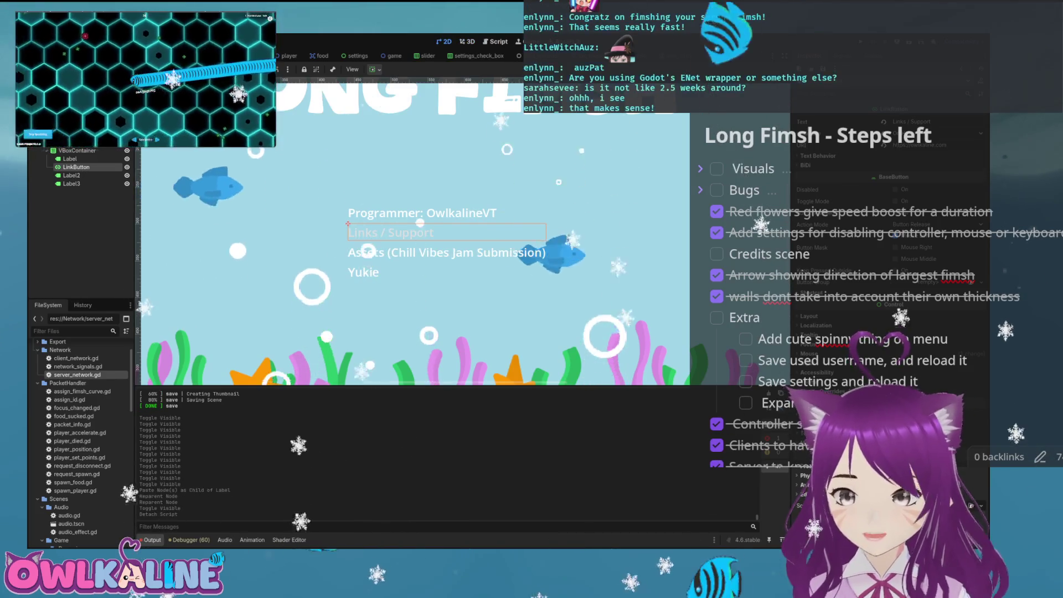
{"action": "key", "text": "ctrl+Tab"}
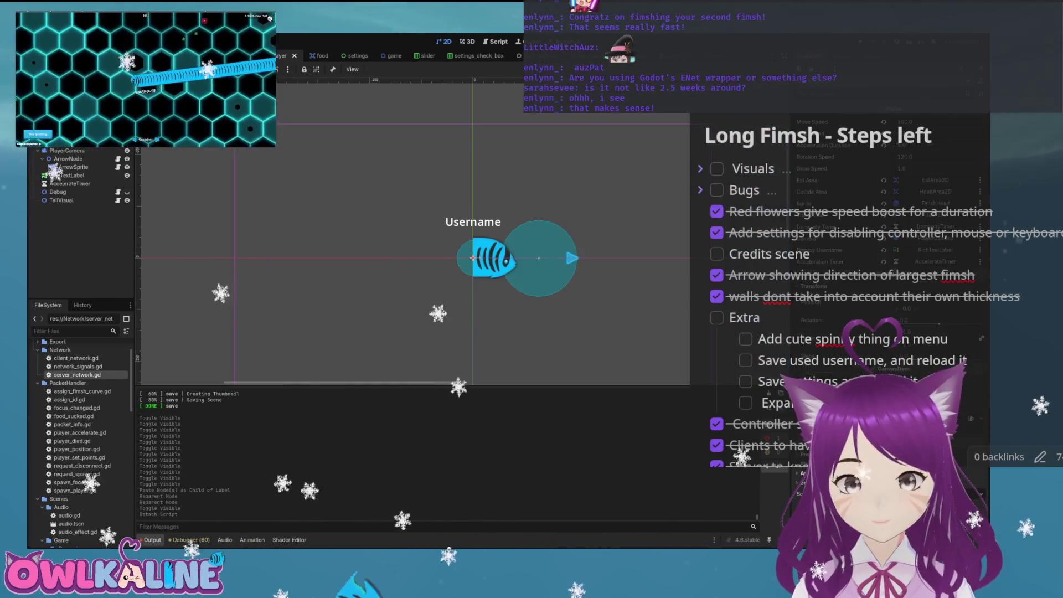
Search player.gd for 'predict' to reach predict_movement and its line-410 snap check
{"action": "key", "text": "ctrl+F3"}
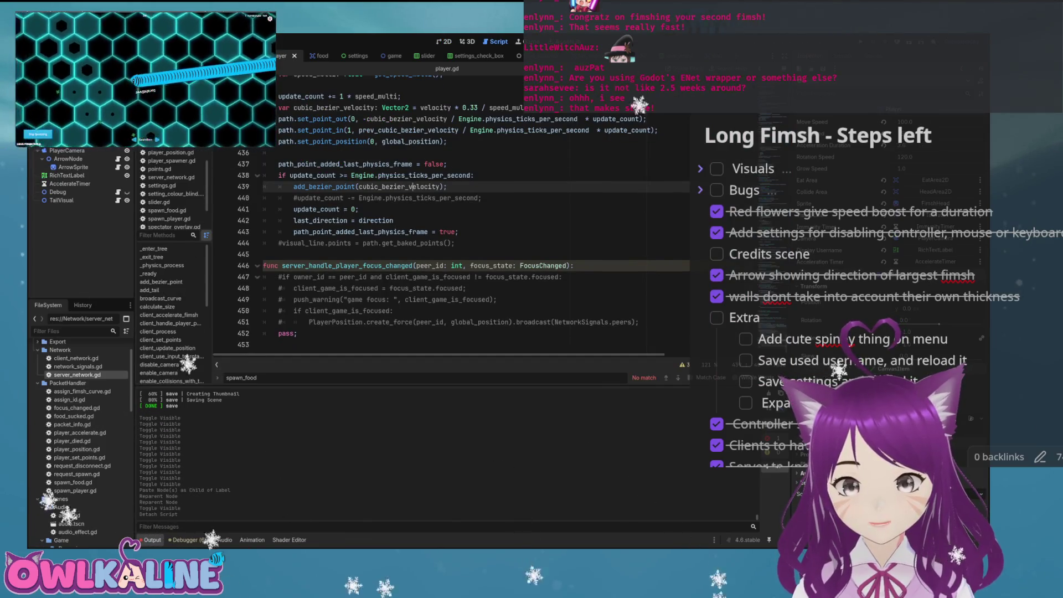
{"action": "left_click", "coordinate": [359, 209]}
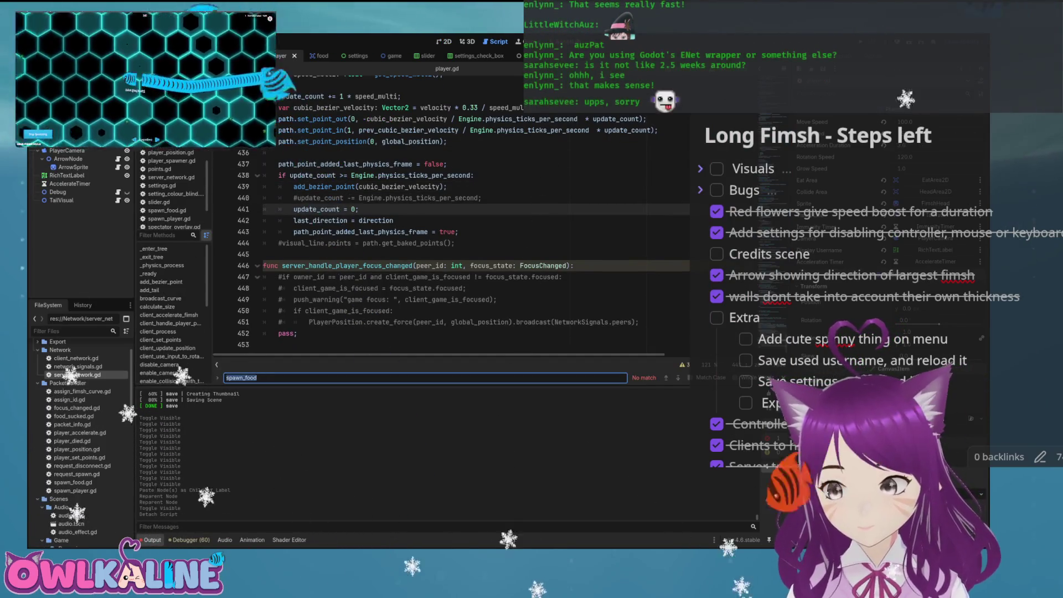
{"action": "type", "text": "p"}
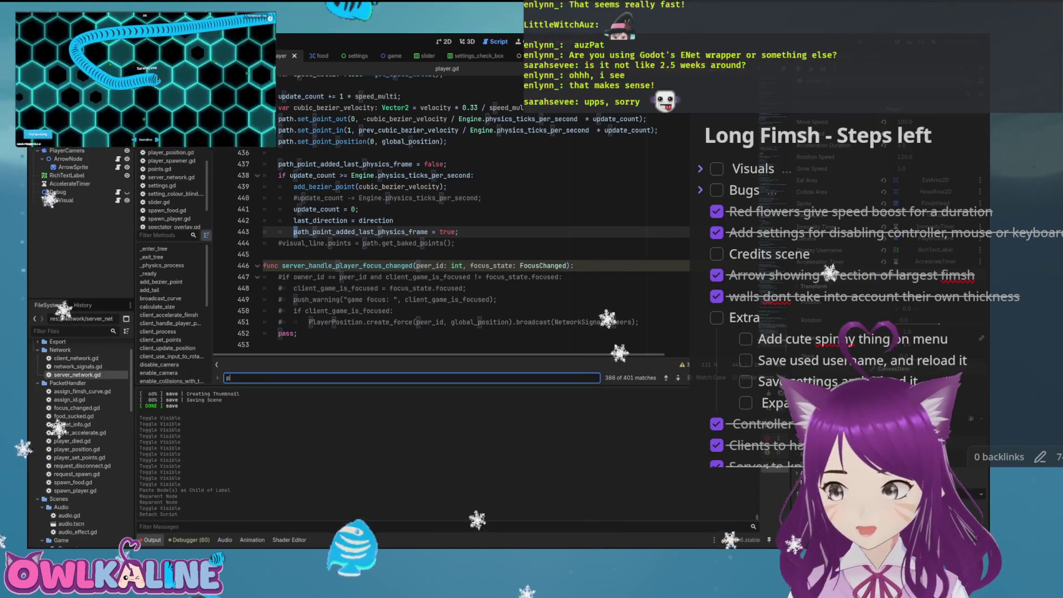
{"action": "type", "text": "redict"}
{"action": "key", "text": "Return"}
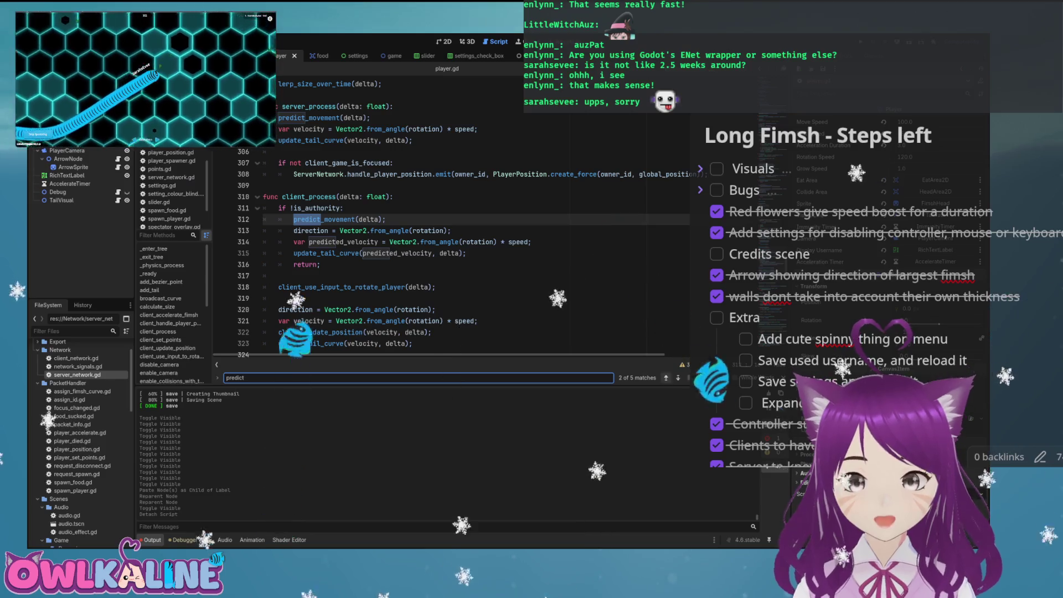
{"action": "key", "text": "Return"}
{"action": "key", "text": "Return"}
{"action": "key", "text": "Return"}
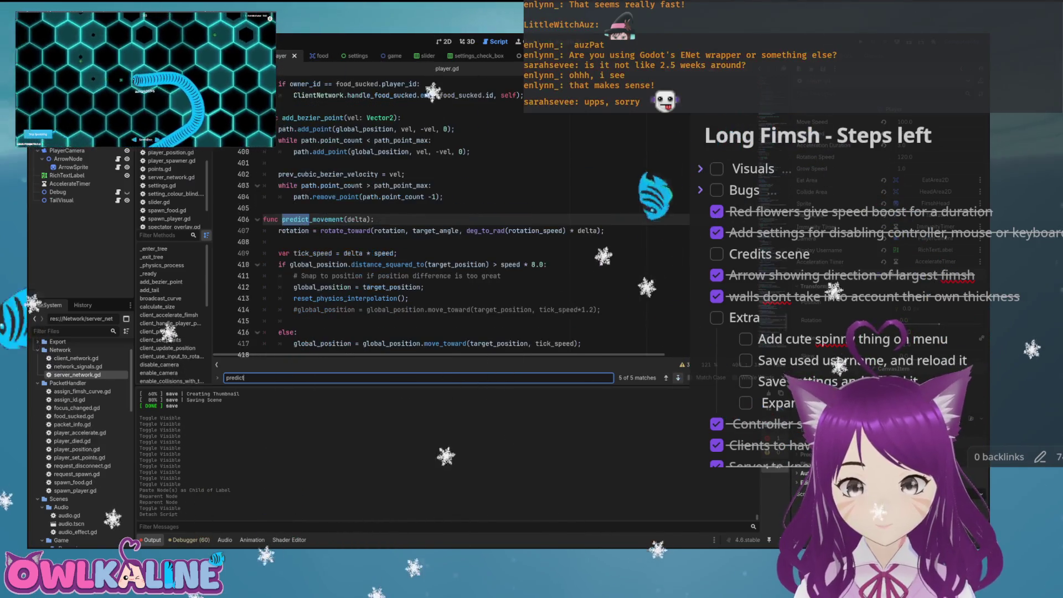
{"action": "scroll", "coordinate": [443, 249], "scroll_direction": "down", "scroll_amount": 2}
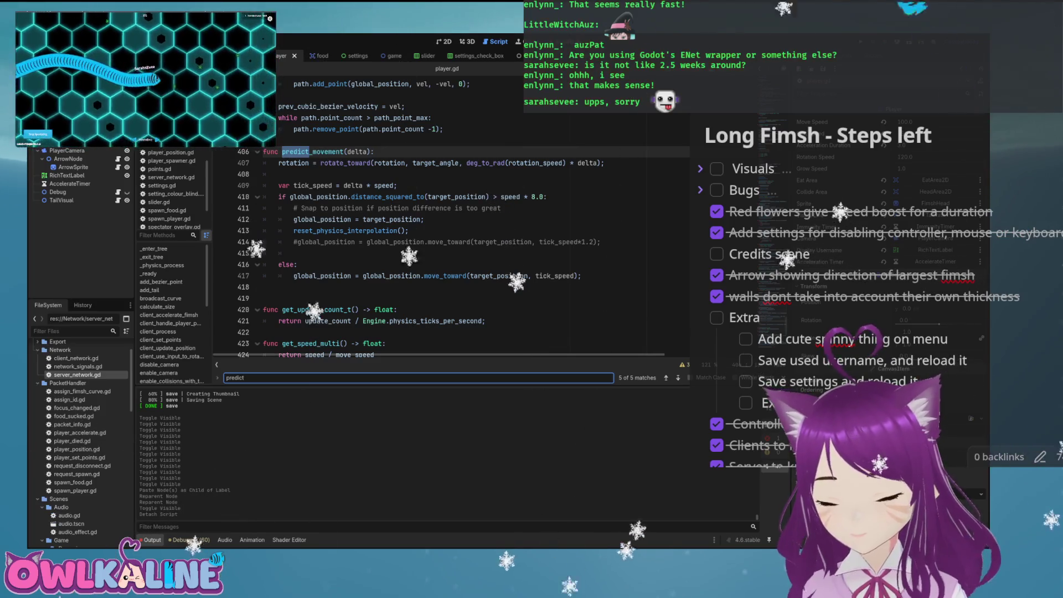
{"action": "left_click", "coordinate": [548, 197]}
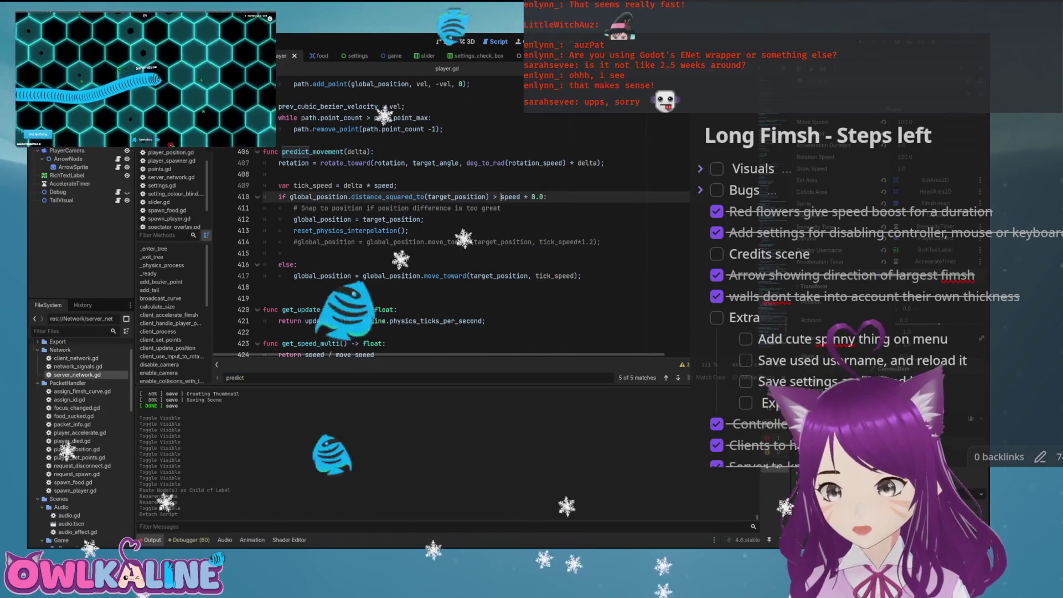
Change the line-410 snap condition to compare distance against move_speed instead of speed
{"action": "type", "text": "move_"}
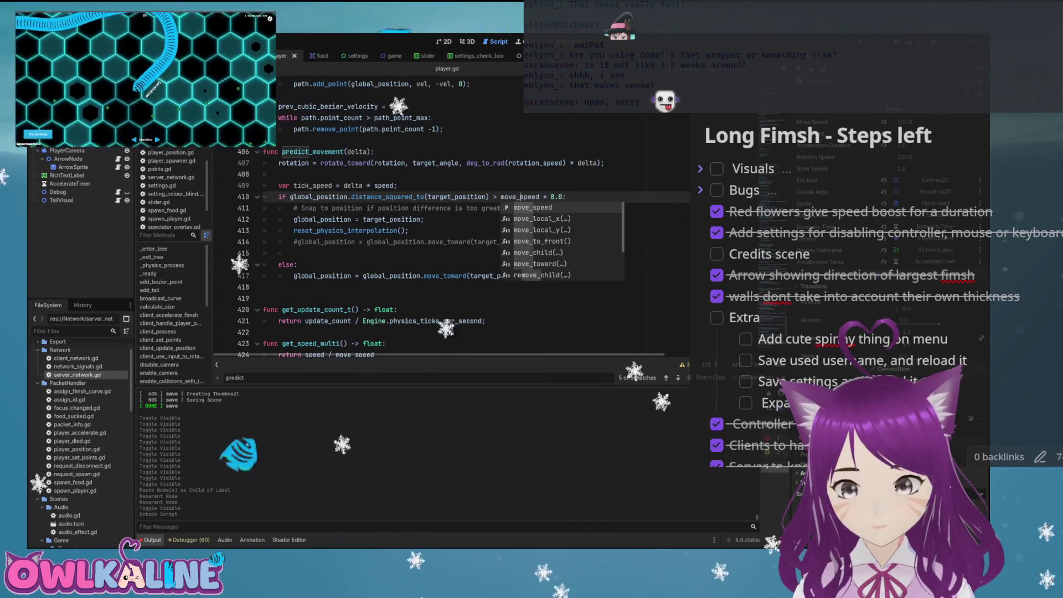
{"action": "left_click", "coordinate": [554, 197]}
{"action": "key", "text": "BackSpace"}
{"action": "type", "text": "4"}
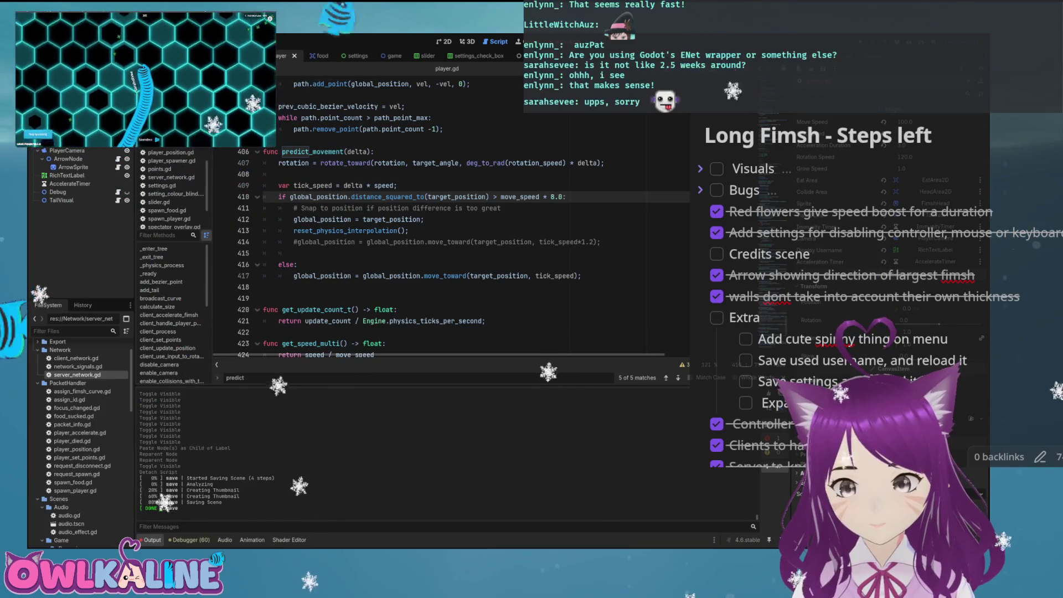
Review the tick_speed calculation, snap-to-target assignment and commented-out move_toward line
{"action": "left_click", "coordinate": [397, 185]}
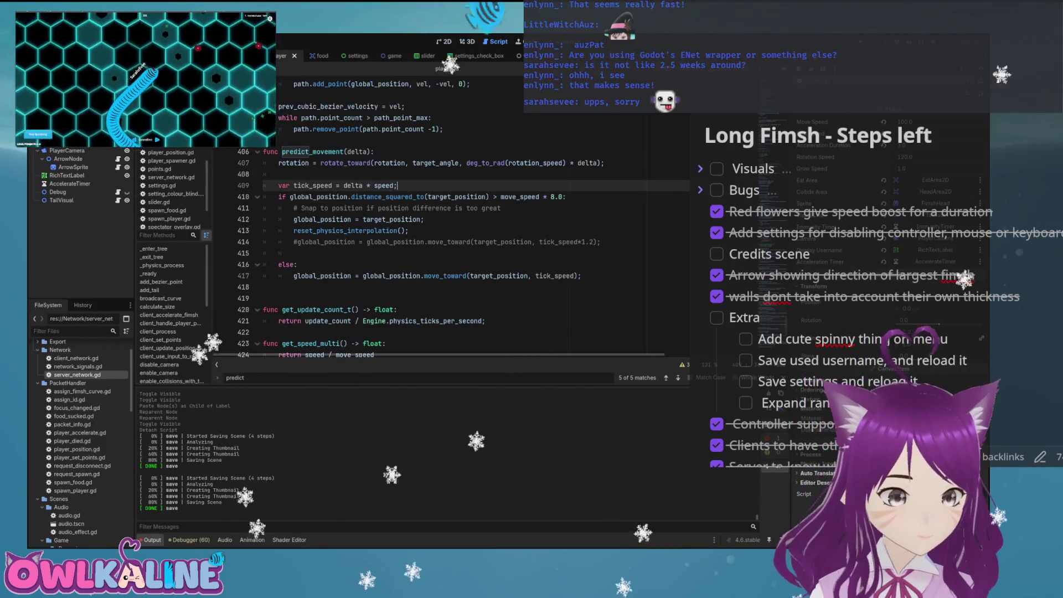
{"action": "left_click", "coordinate": [350, 220]}
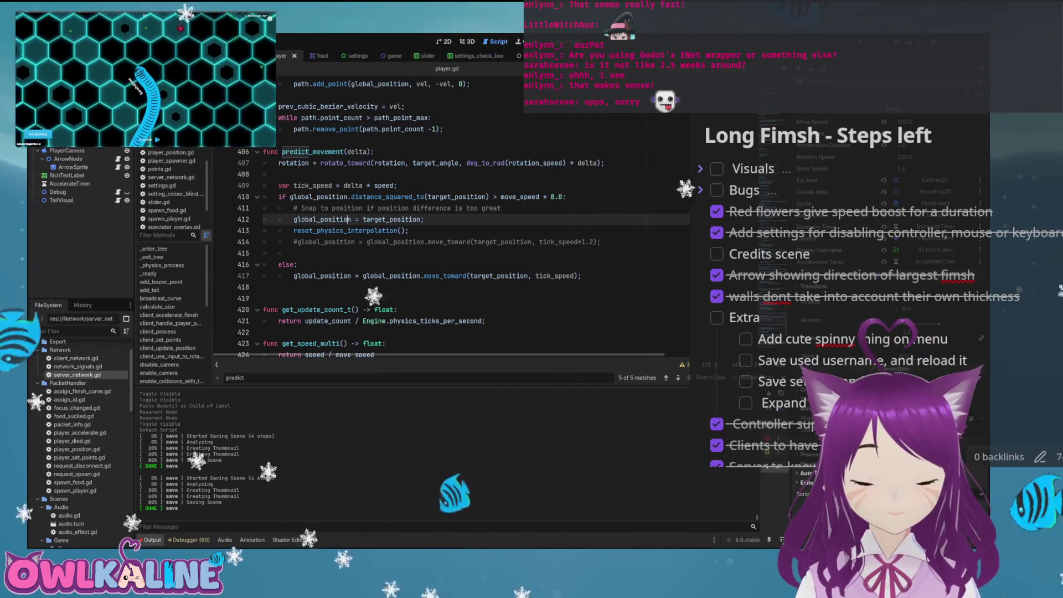
{"action": "left_click", "coordinate": [355, 242]}
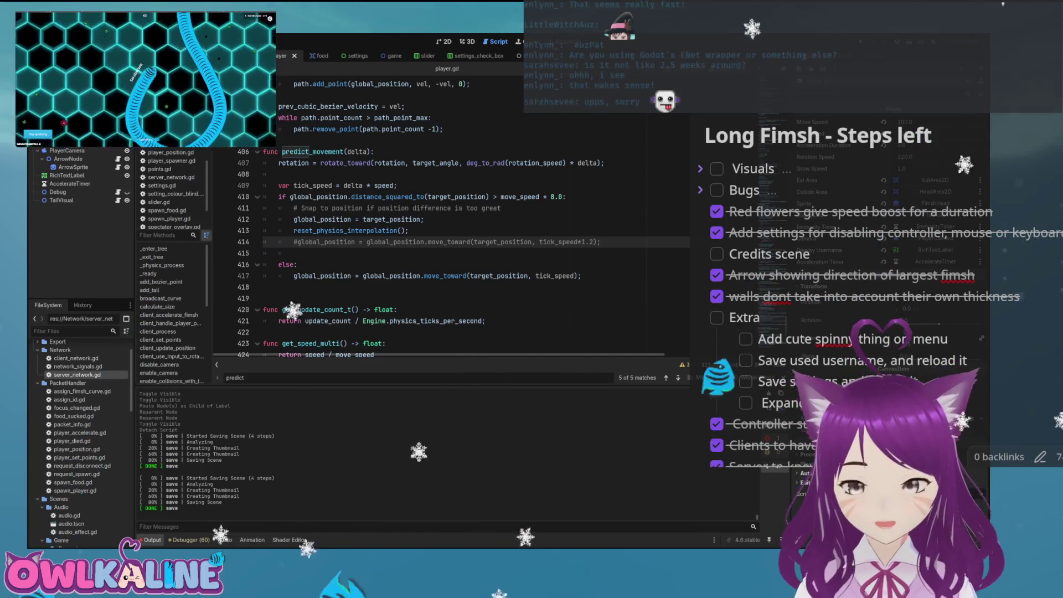
{"action": "left_click", "coordinate": [439, 208]}
{"action": "left_click", "coordinate": [439, 197]}
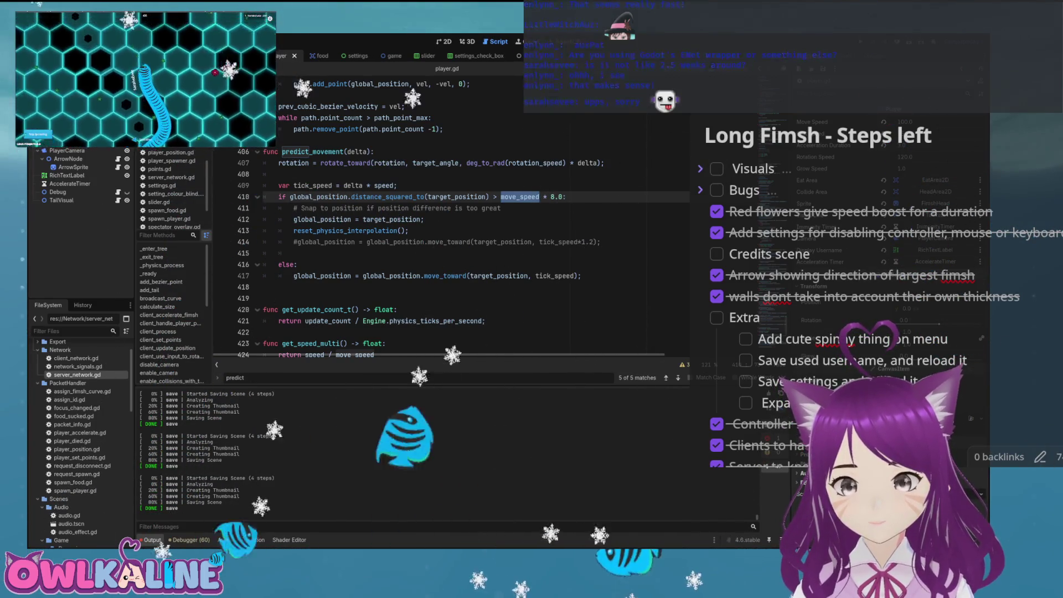
{"action": "double_click", "coordinate": [384, 185]}
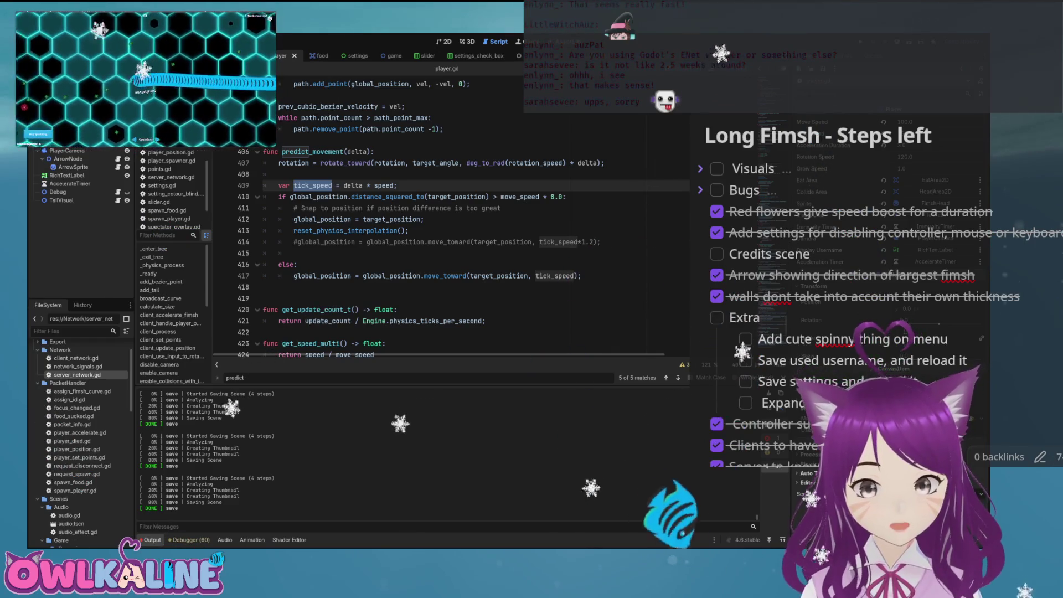
{"action": "left_click", "coordinate": [298, 264]}
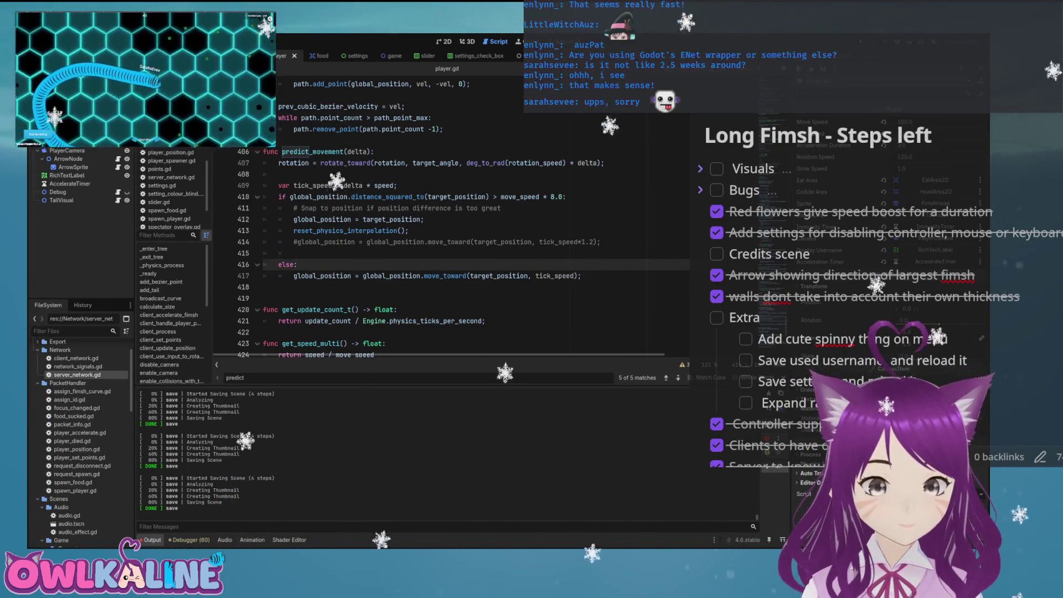
{"action": "scroll", "coordinate": [451, 252], "scroll_direction": "up", "scroll_amount": 4}
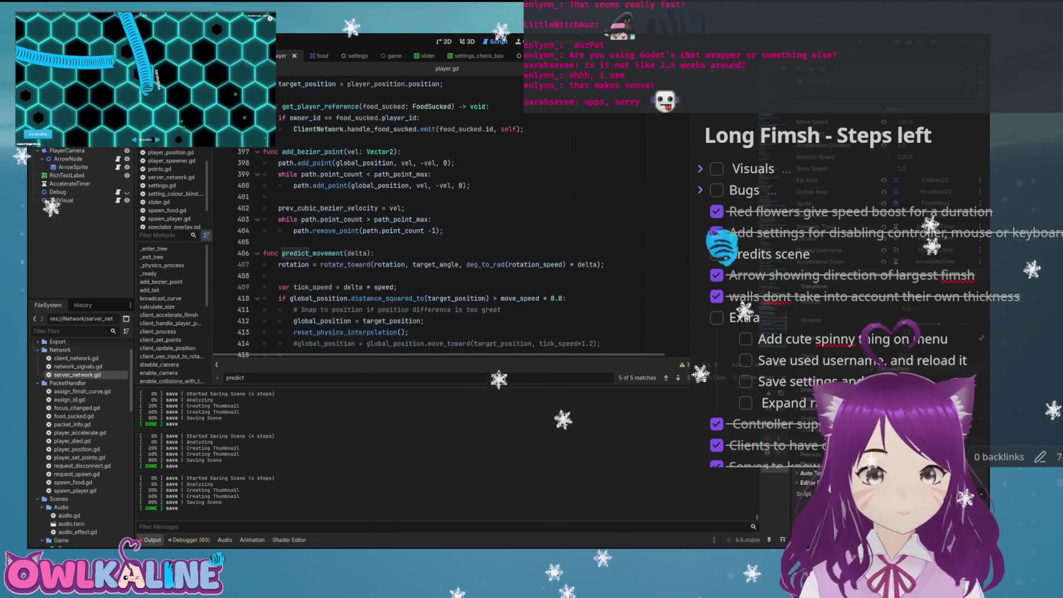
Find the handle_player_position_data definition and inspect its target_position assignment
{"action": "scroll", "coordinate": [451, 252], "scroll_direction": "up", "scroll_amount": 6}
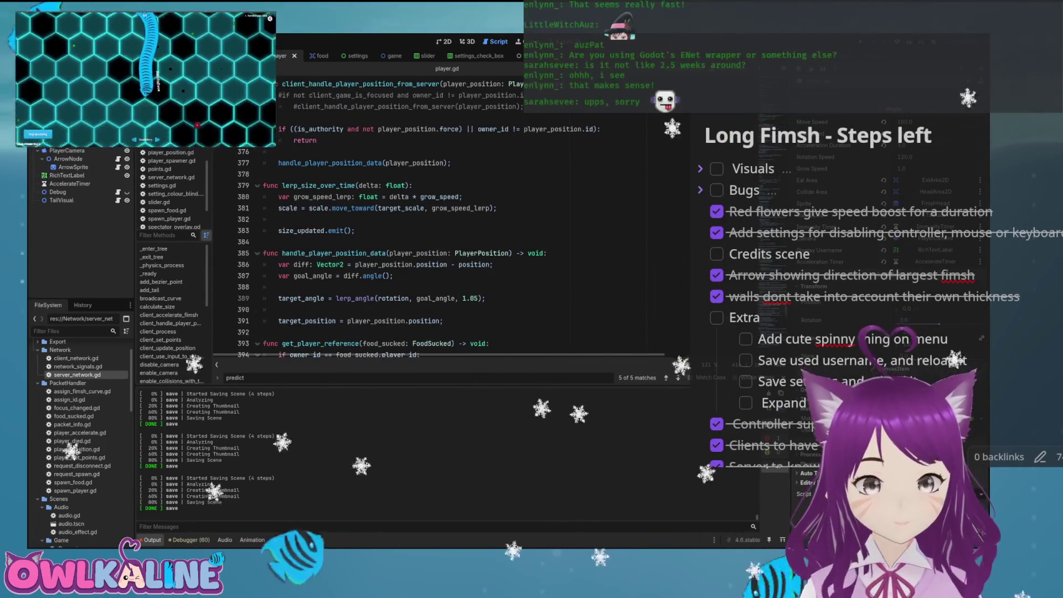
{"action": "scroll", "coordinate": [452, 252], "scroll_direction": "up", "scroll_amount": 2}
{"action": "scroll", "coordinate": [452, 251], "scroll_direction": "up", "scroll_amount": 2}
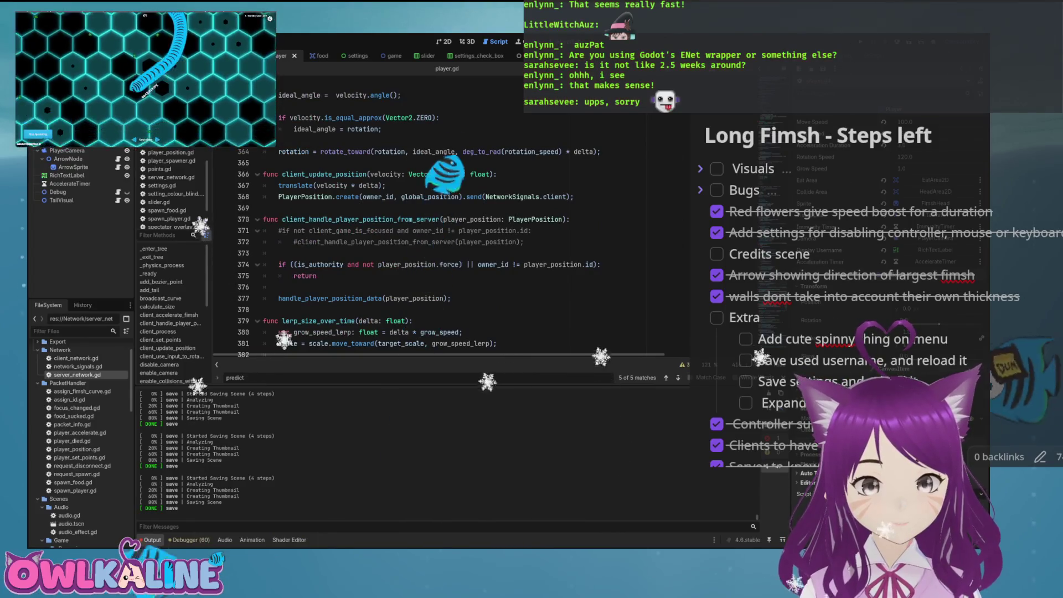
{"action": "scroll", "coordinate": [451, 252], "scroll_direction": "down", "scroll_amount": 3}
{"action": "scroll", "coordinate": [451, 251], "scroll_direction": "up", "scroll_amount": 1}
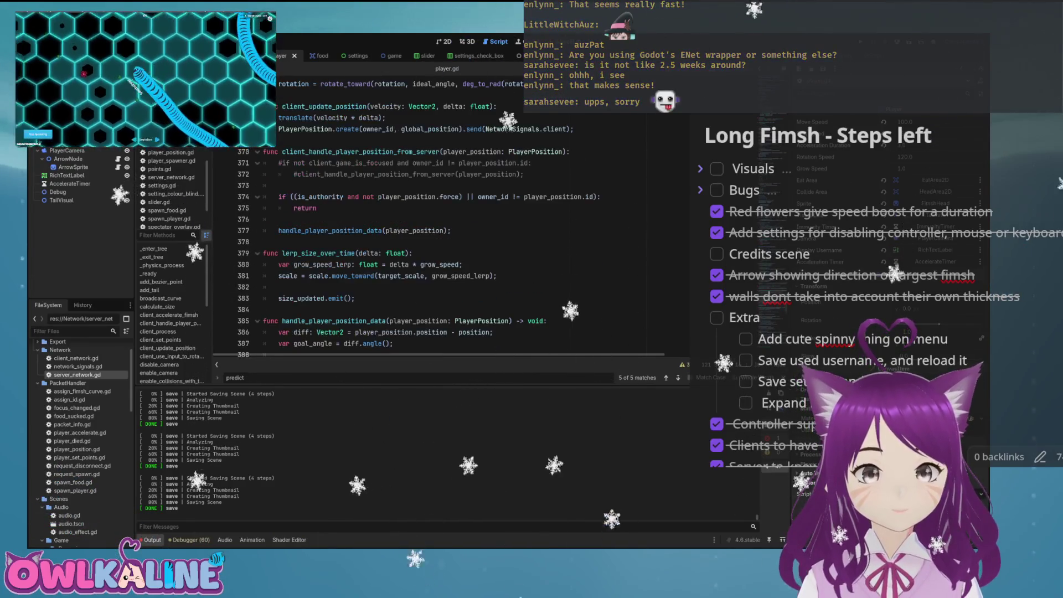
{"action": "double_click", "coordinate": [329, 231]}
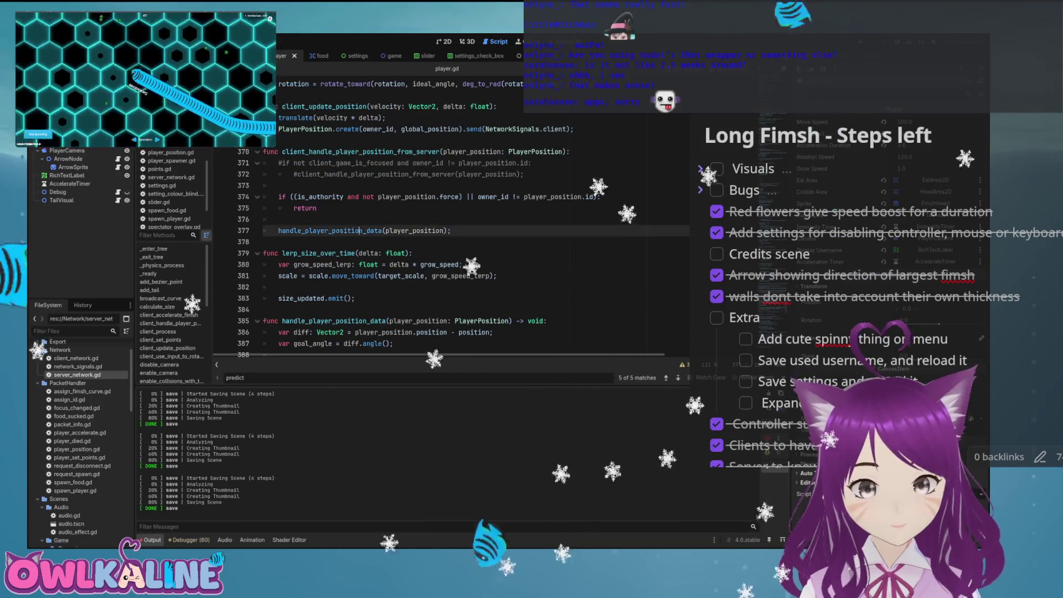
{"action": "key", "text": "ctrl+f"}
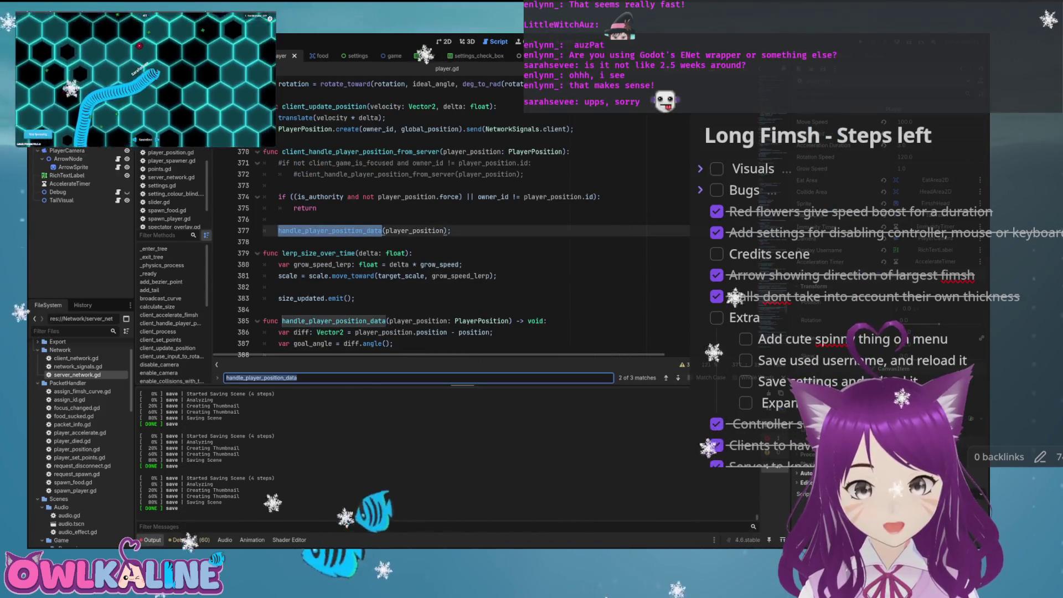
{"action": "key", "text": "Return"}
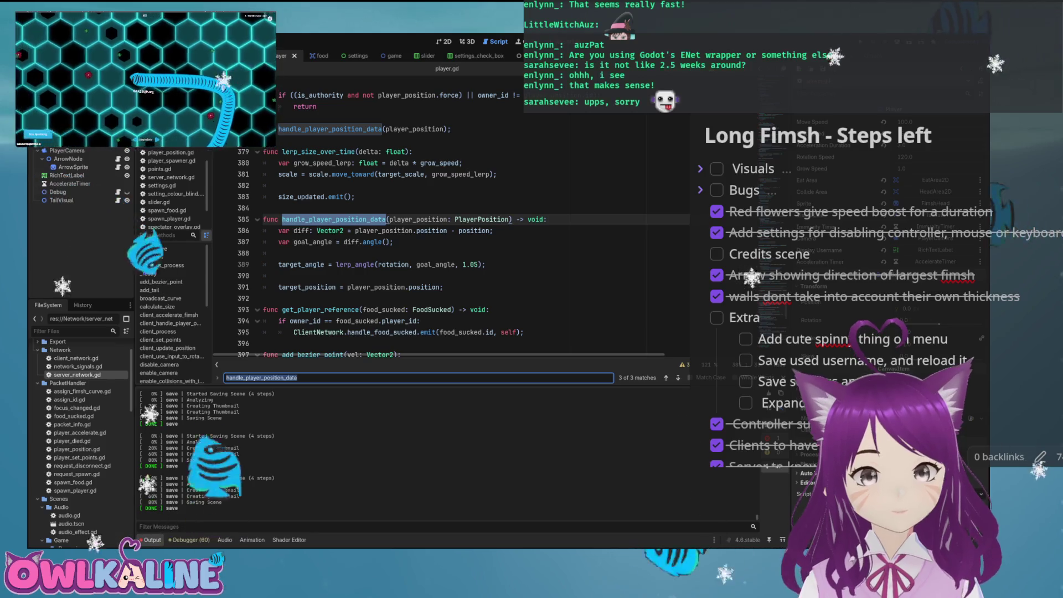
{"action": "scroll", "coordinate": [443, 249], "scroll_direction": "down", "scroll_amount": 1}
{"action": "left_click", "coordinate": [335, 253]}
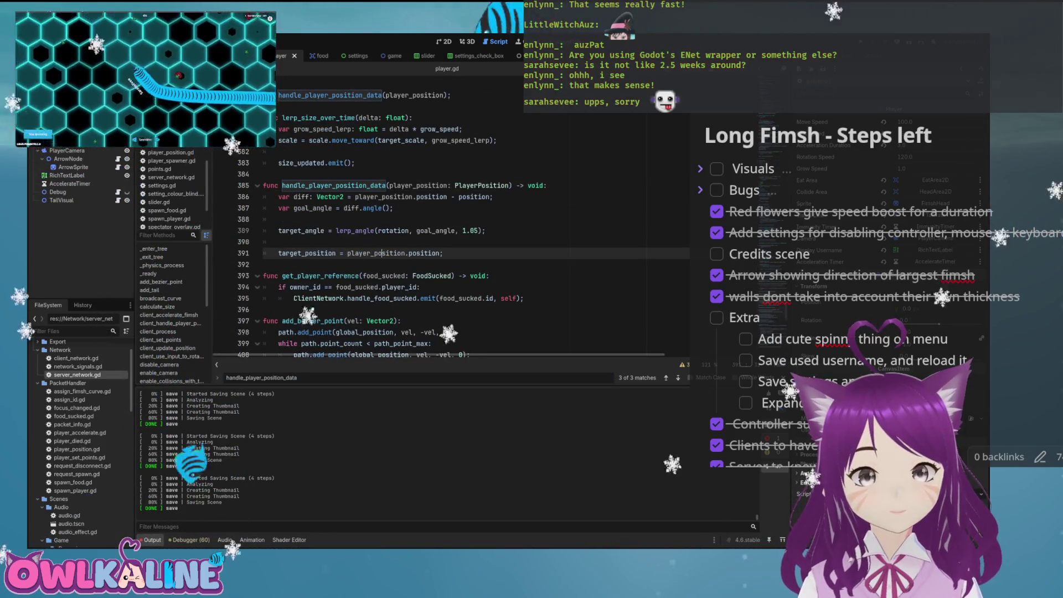
Inspect the predict_movement call and predicted_velocity line in client_process
{"action": "scroll", "coordinate": [443, 249], "scroll_direction": "down", "scroll_amount": 3}
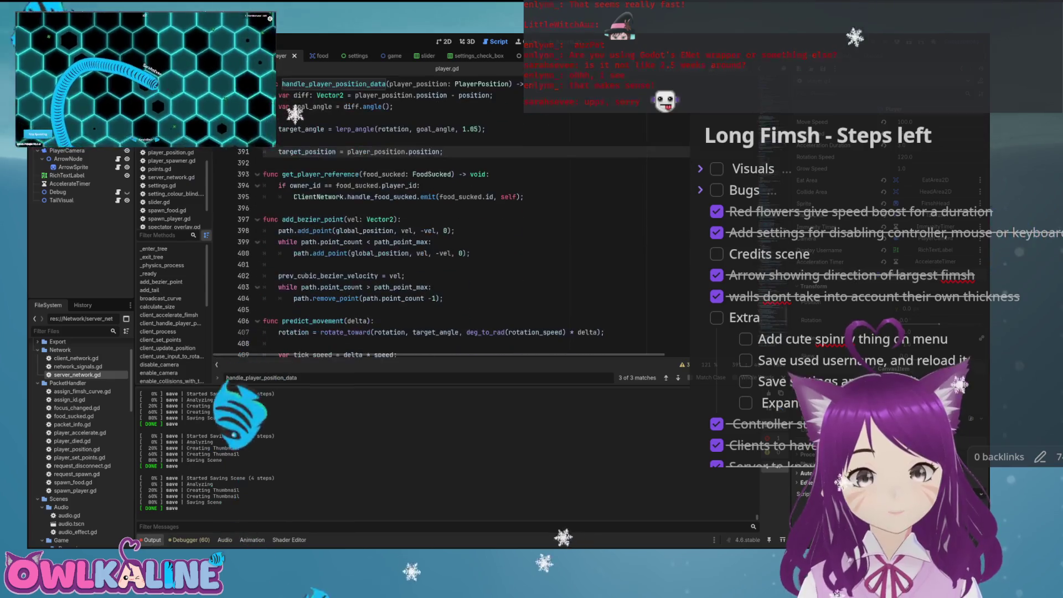
{"action": "scroll", "coordinate": [442, 249], "scroll_direction": "up", "scroll_amount": 15}
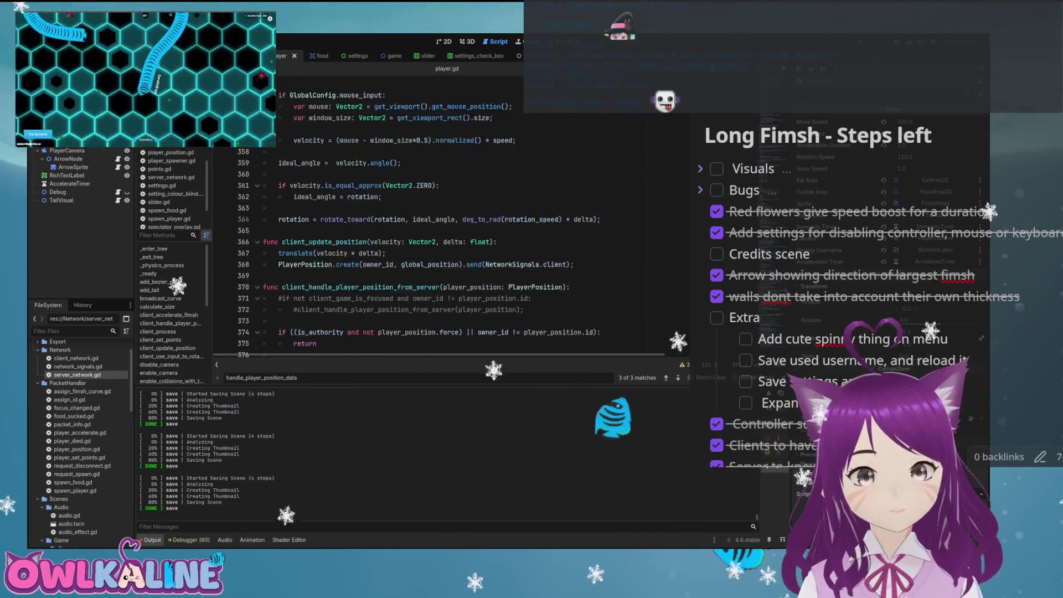
{"action": "scroll", "coordinate": [443, 249], "scroll_direction": "up", "scroll_amount": 2}
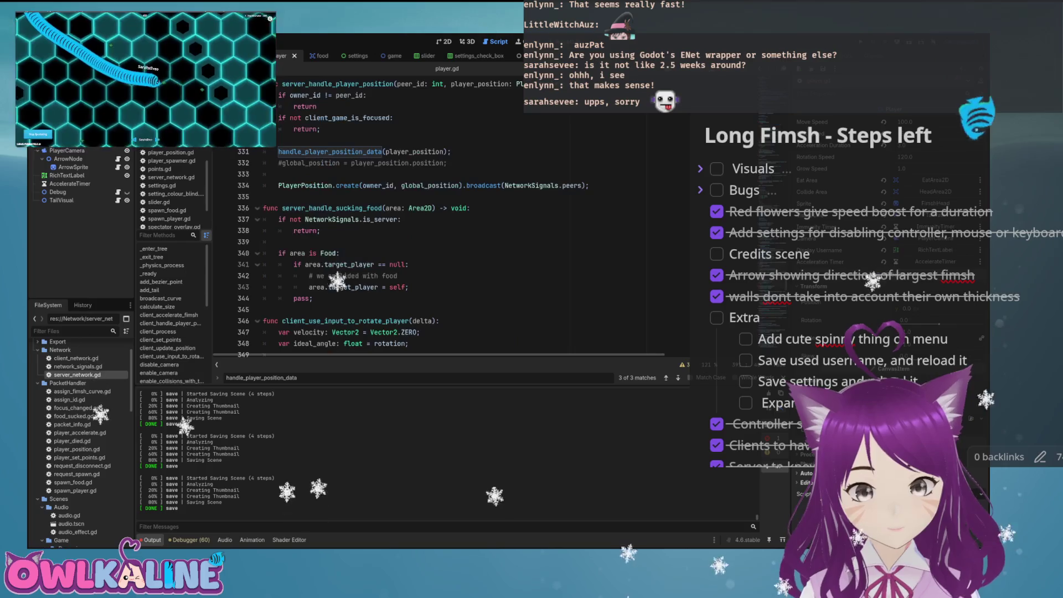
{"action": "scroll", "coordinate": [443, 249], "scroll_direction": "up", "scroll_amount": 7}
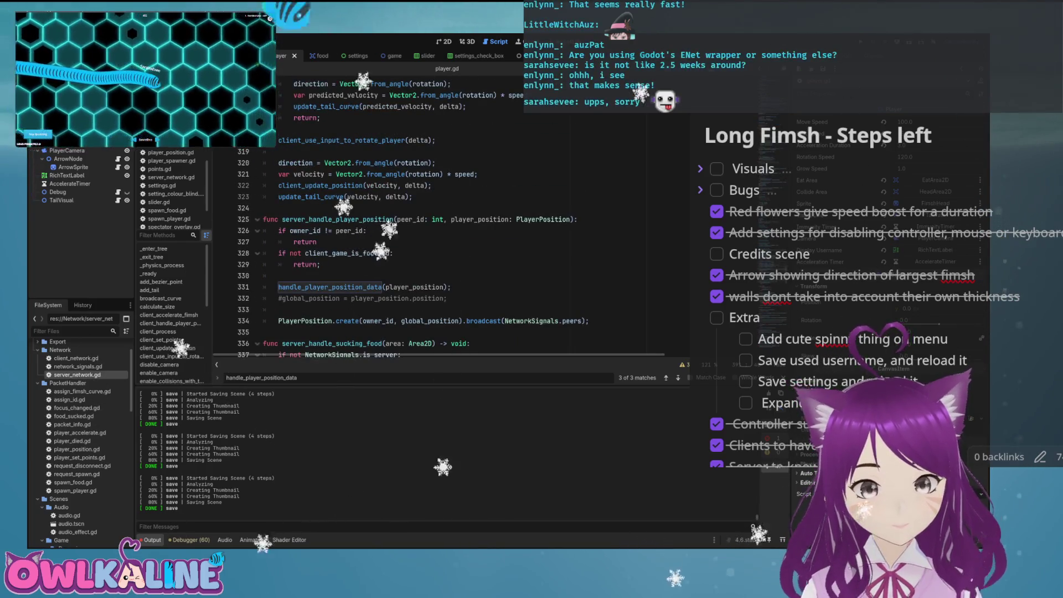
{"action": "scroll", "coordinate": [443, 249], "scroll_direction": "up", "scroll_amount": 3}
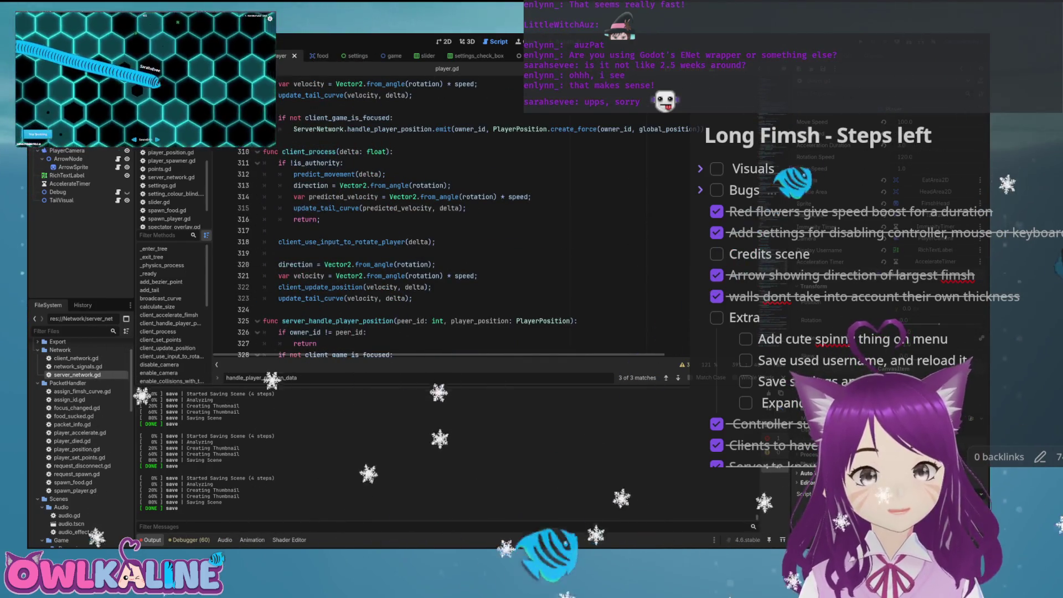
{"action": "double_click", "coordinate": [324, 174]}
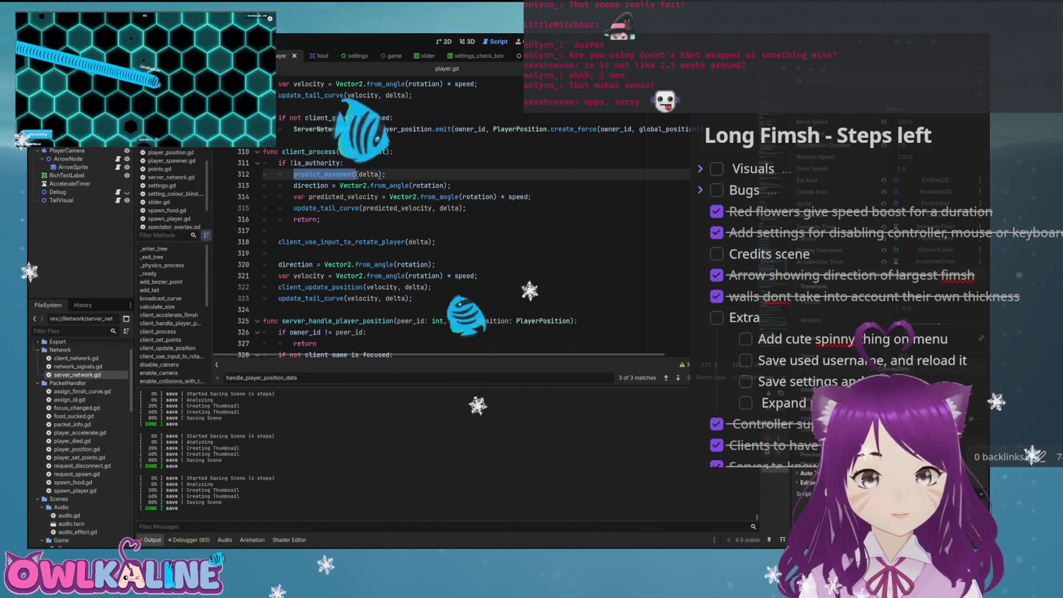
{"action": "left_click", "coordinate": [393, 151]}
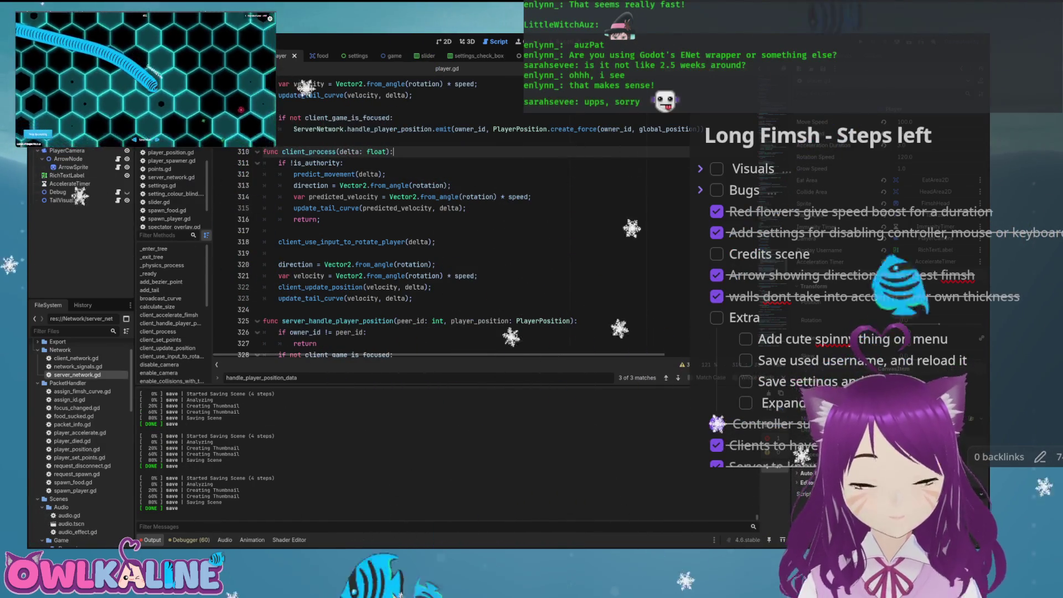
{"action": "left_click", "coordinate": [451, 185]}
{"action": "left_click", "coordinate": [464, 196]}
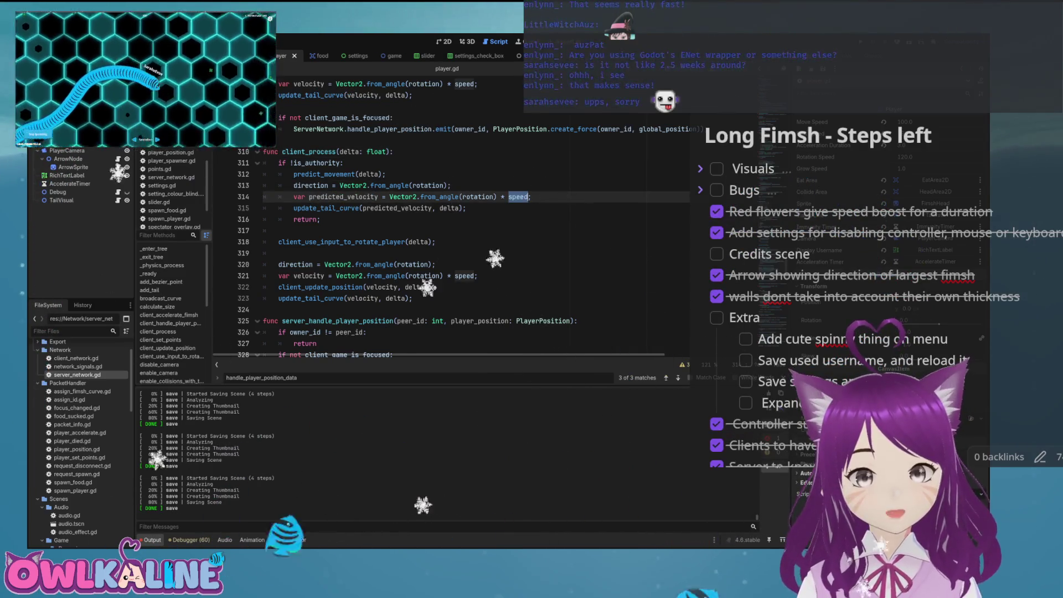
Follow update_tail_curve to its call in server_handle_player_position and back
{"action": "double_click", "coordinate": [326, 208]}
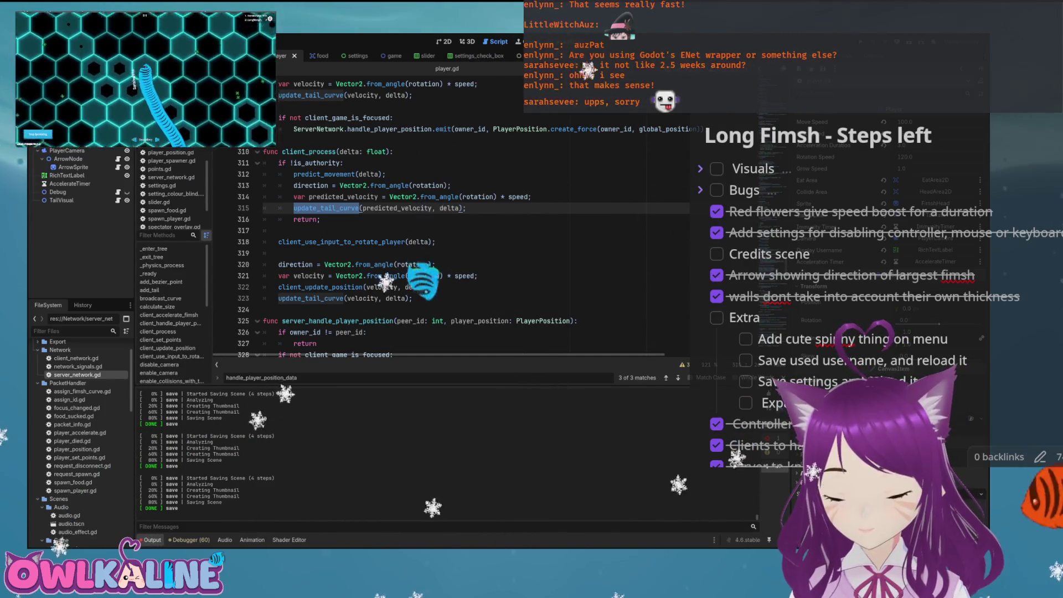
{"action": "key", "text": "F3"}
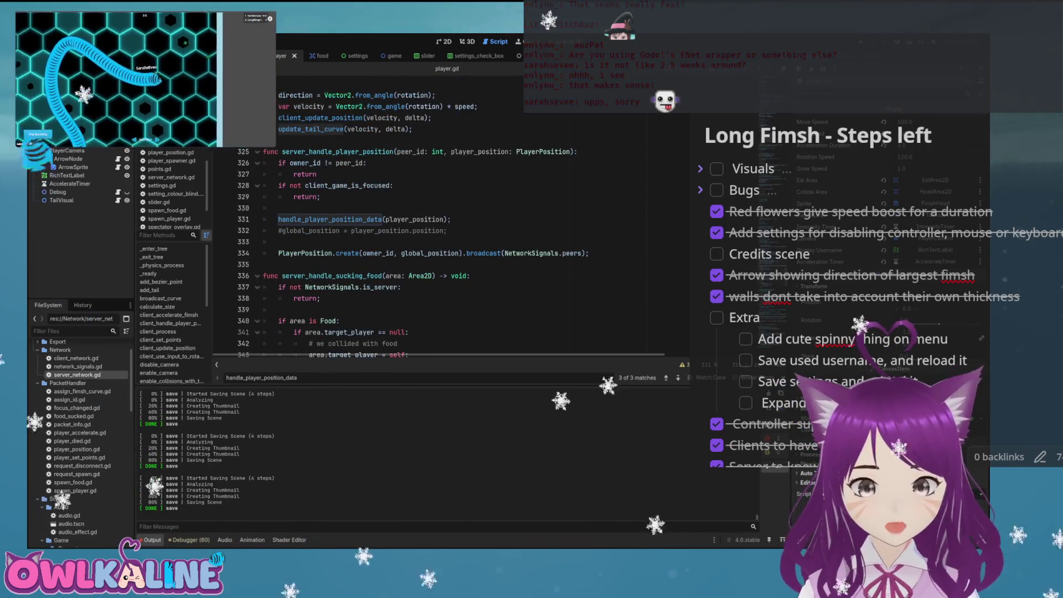
{"action": "key", "text": "alt+Left"}
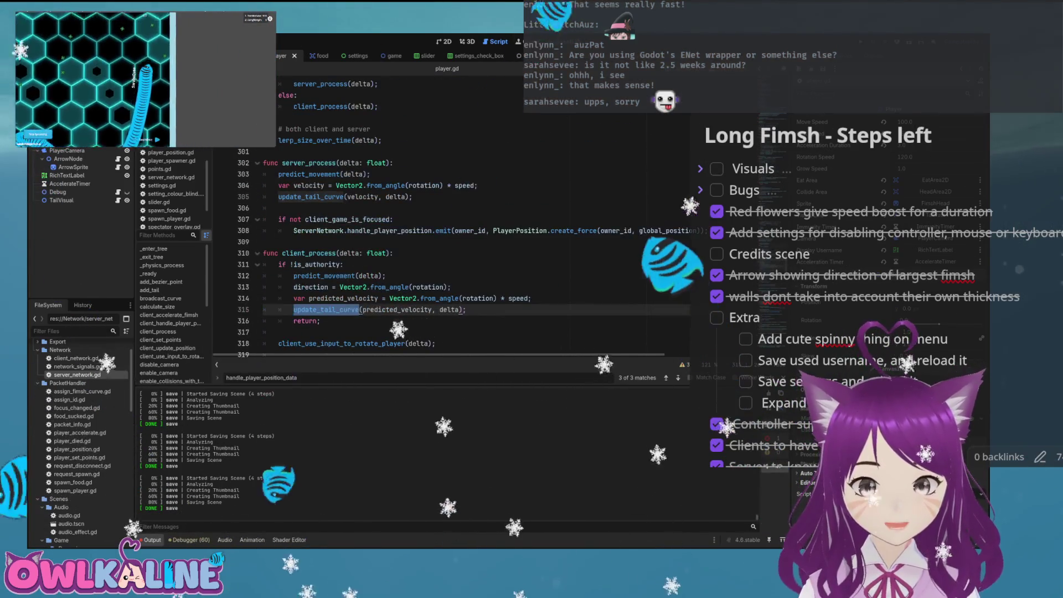
Locate the speed = fast_speed line inside client_accelerate_fimsh
{"action": "key", "text": "alt+Left"}
{"action": "scroll", "coordinate": [443, 249], "scroll_direction": "up", "scroll_amount": 12}
{"action": "scroll", "coordinate": [442, 249], "scroll_direction": "up", "scroll_amount": 1}
{"action": "scroll", "coordinate": [443, 249], "scroll_direction": "up", "scroll_amount": 3}
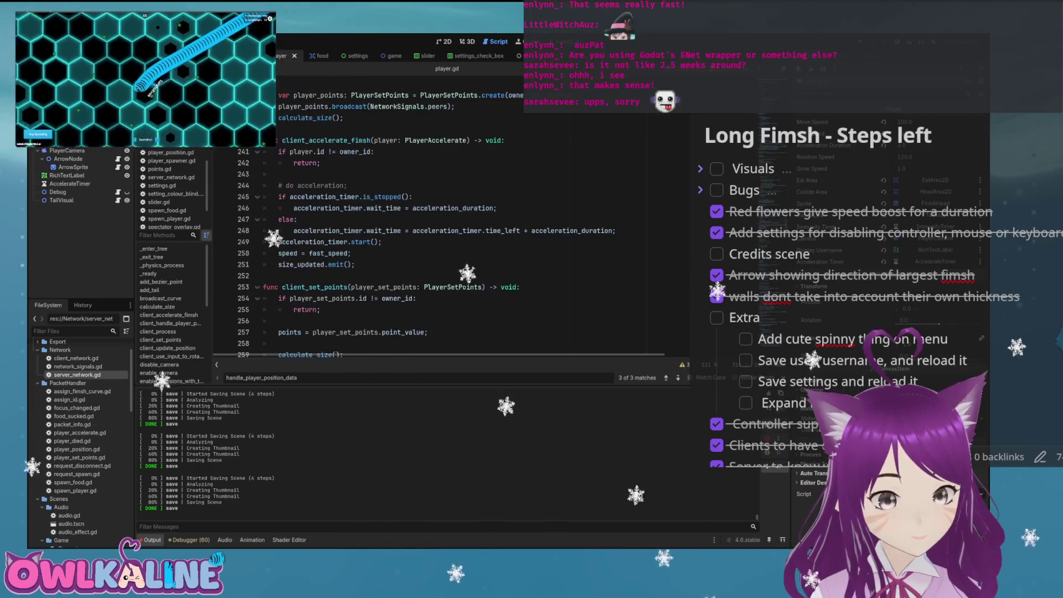
{"action": "scroll", "coordinate": [443, 249], "scroll_direction": "up", "scroll_amount": 2}
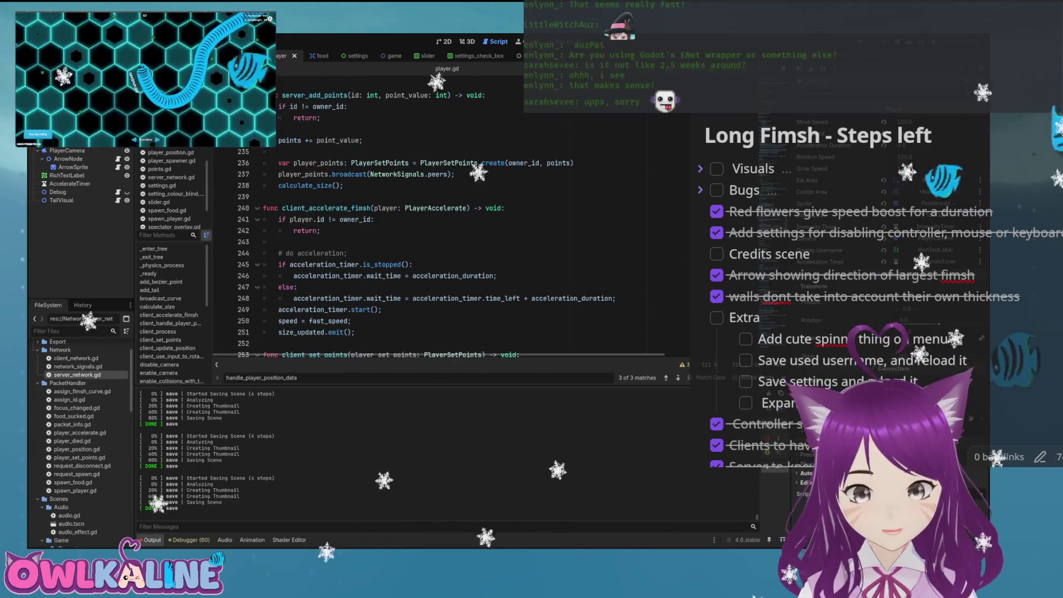
{"action": "scroll", "coordinate": [443, 249], "scroll_direction": "down", "scroll_amount": 3}
{"action": "left_click", "coordinate": [348, 228]}
{"action": "scroll", "coordinate": [443, 249], "scroll_direction": "up", "scroll_amount": 2}
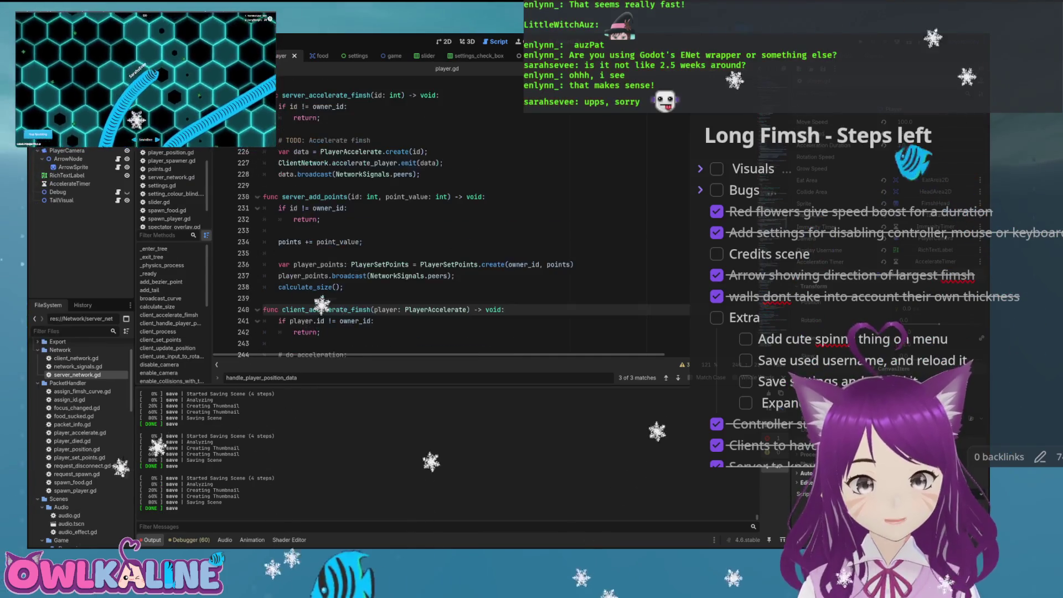
{"action": "scroll", "coordinate": [443, 249], "scroll_direction": "down", "scroll_amount": 3}
{"action": "left_click", "coordinate": [358, 219]}
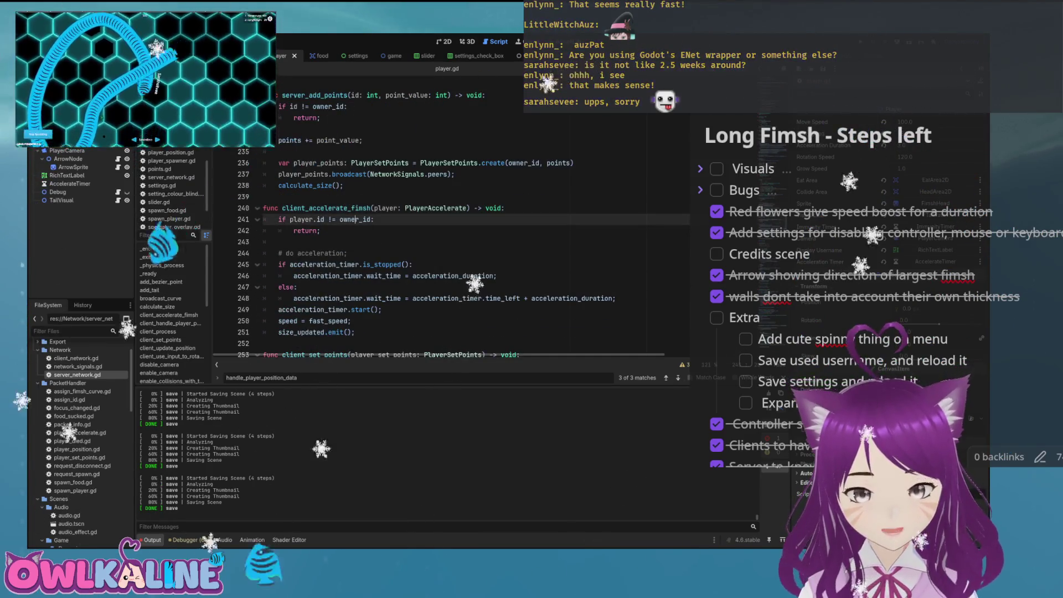
{"action": "scroll", "coordinate": [442, 249], "scroll_direction": "down", "scroll_amount": 3}
{"action": "left_click", "coordinate": [374, 230]}
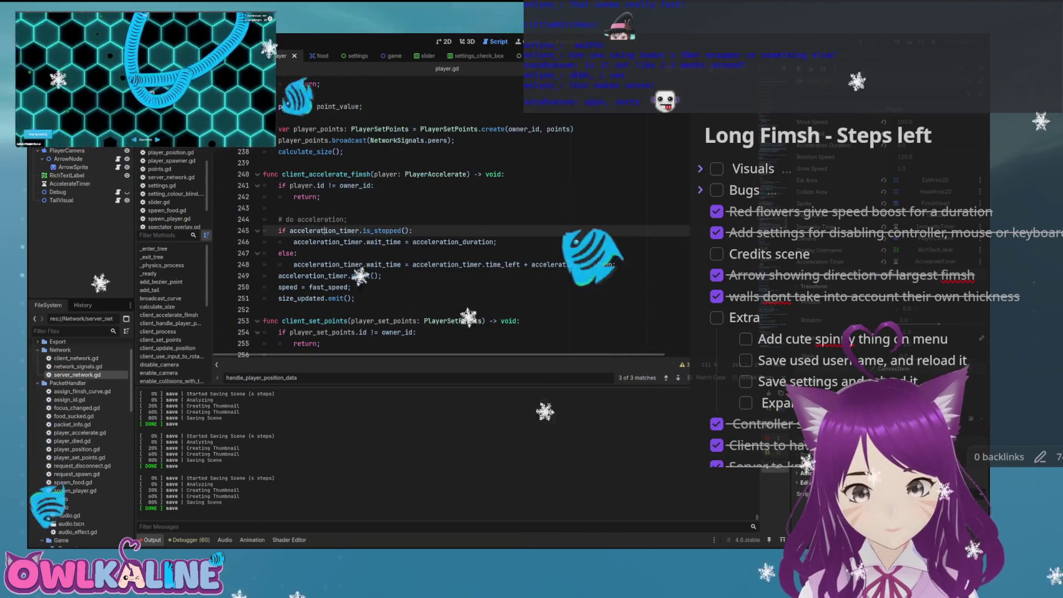
{"action": "left_click", "coordinate": [374, 242]}
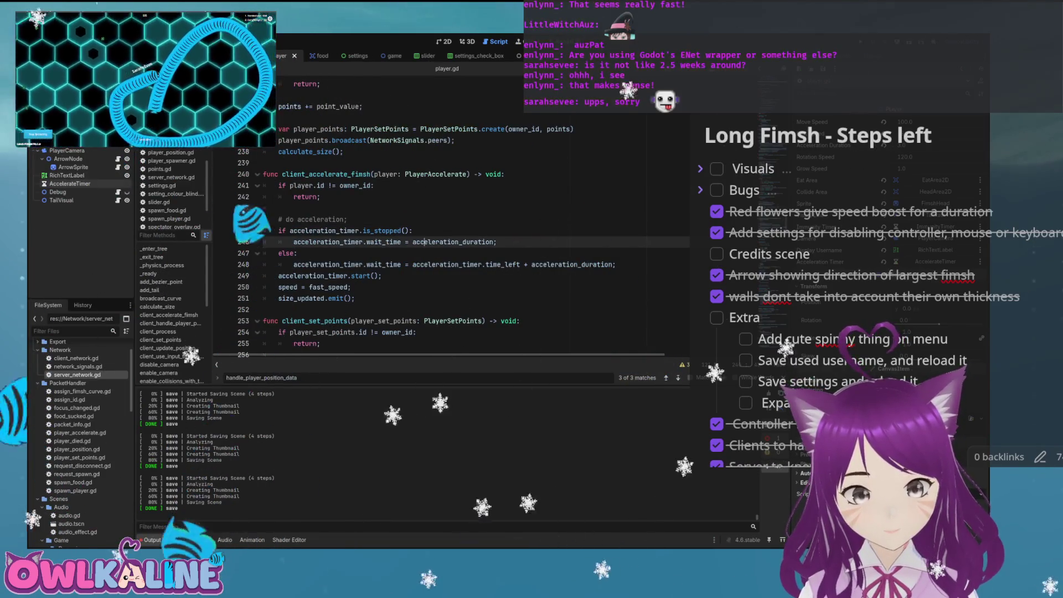
{"action": "scroll", "coordinate": [442, 249], "scroll_direction": "down", "scroll_amount": 3}
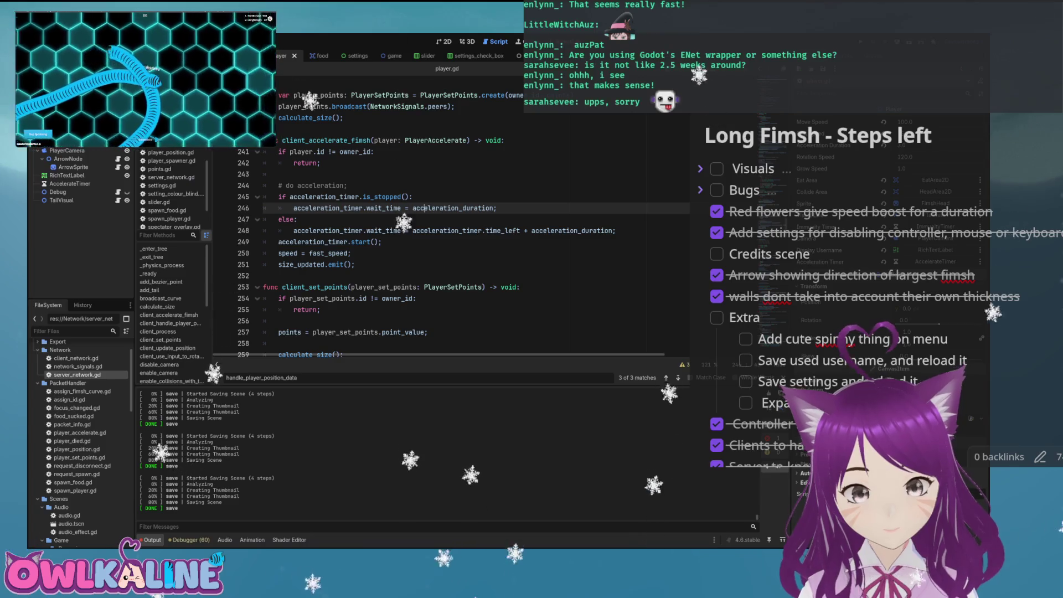
{"action": "left_click", "coordinate": [354, 253]}
Add print("Fimsh accelerating") after speed = fast_speed and run the project with F5
{"action": "key", "text": "Return"}
{"action": "type", "text": "rin"}
{"action": "key", "text": "Return"}
{"action": "type", "text": "fimsh ac"}
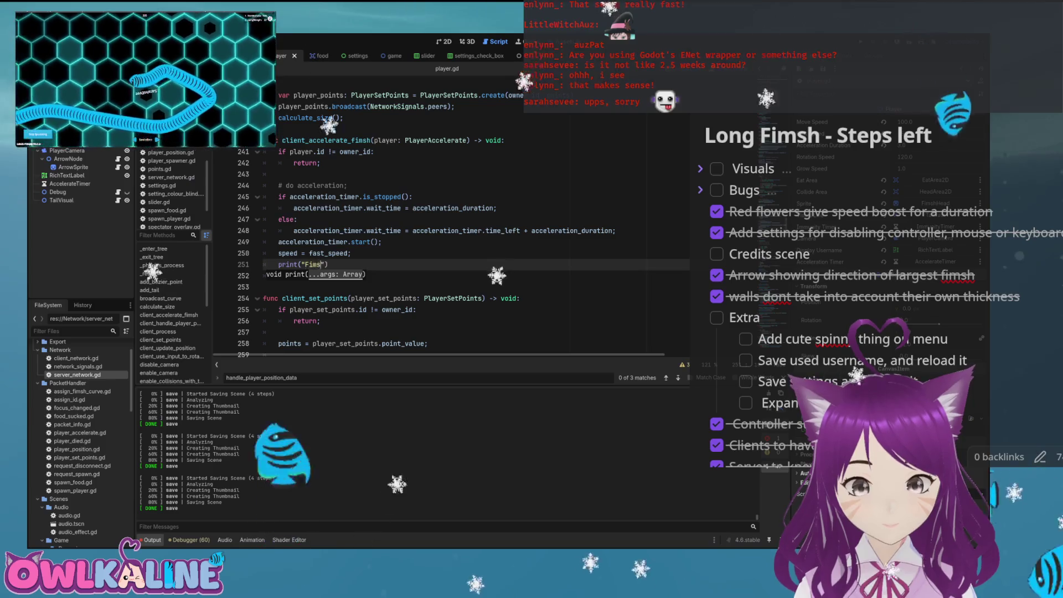
{"action": "type", "text": "ating"}
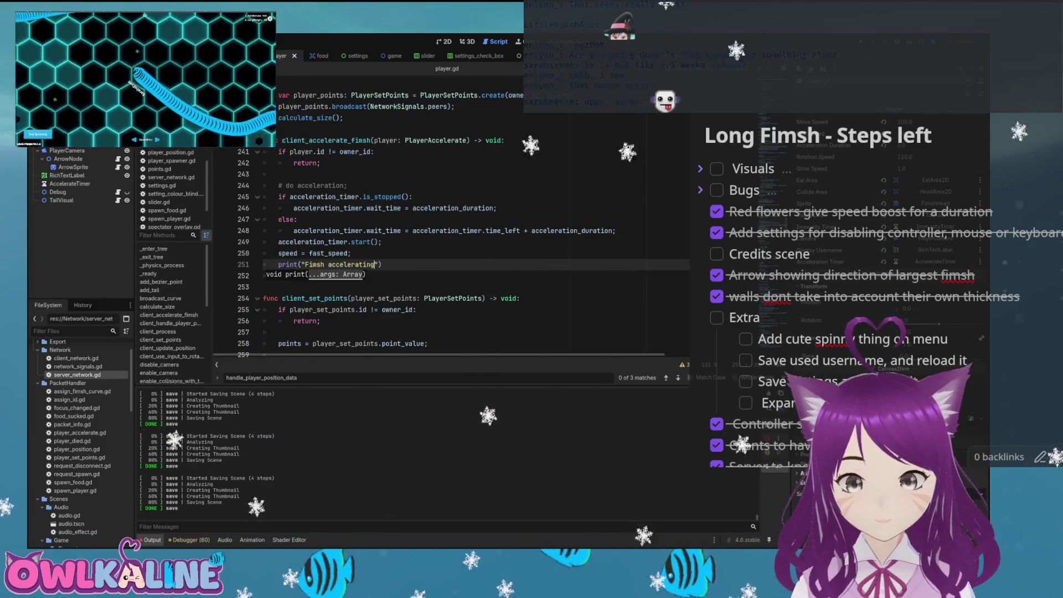
{"action": "left_click", "coordinate": [494, 230]}
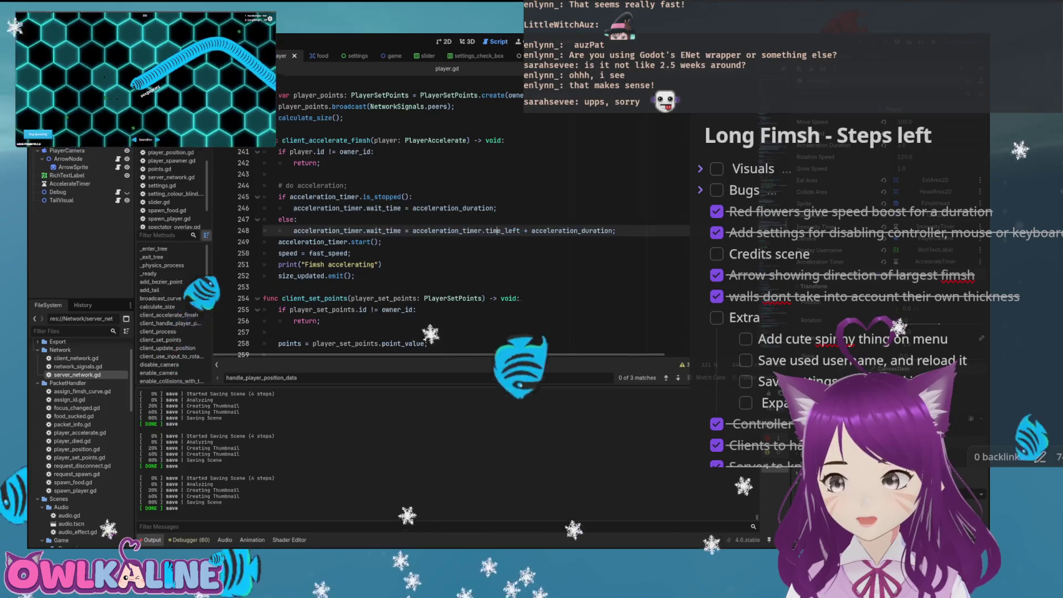
{"action": "key", "text": "F5"}
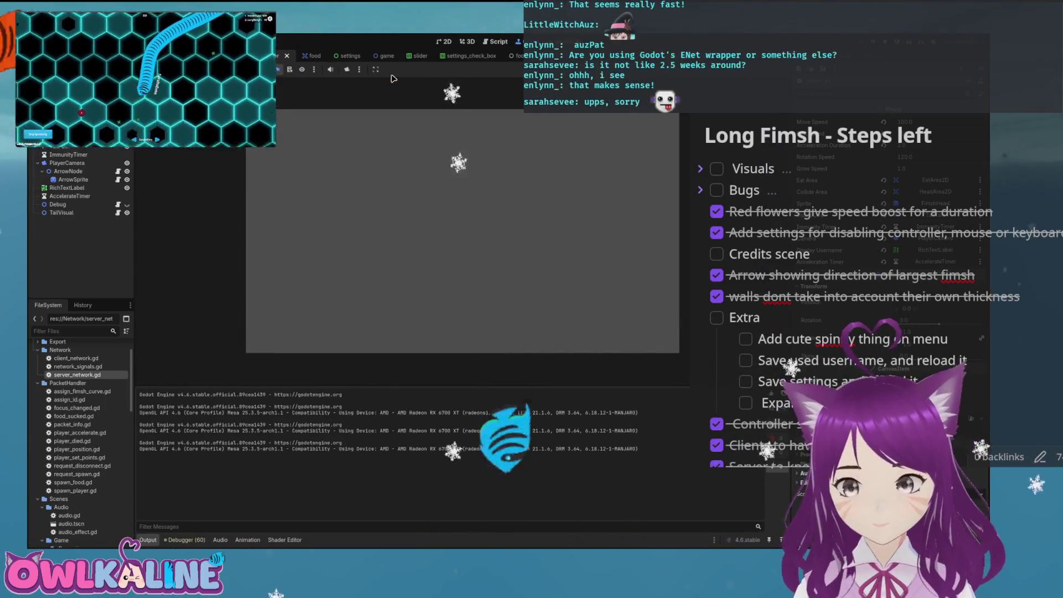
Stop the game, hide the Server Settings panel in the menu scene, save, and rerun
{"action": "key", "text": "F8"}
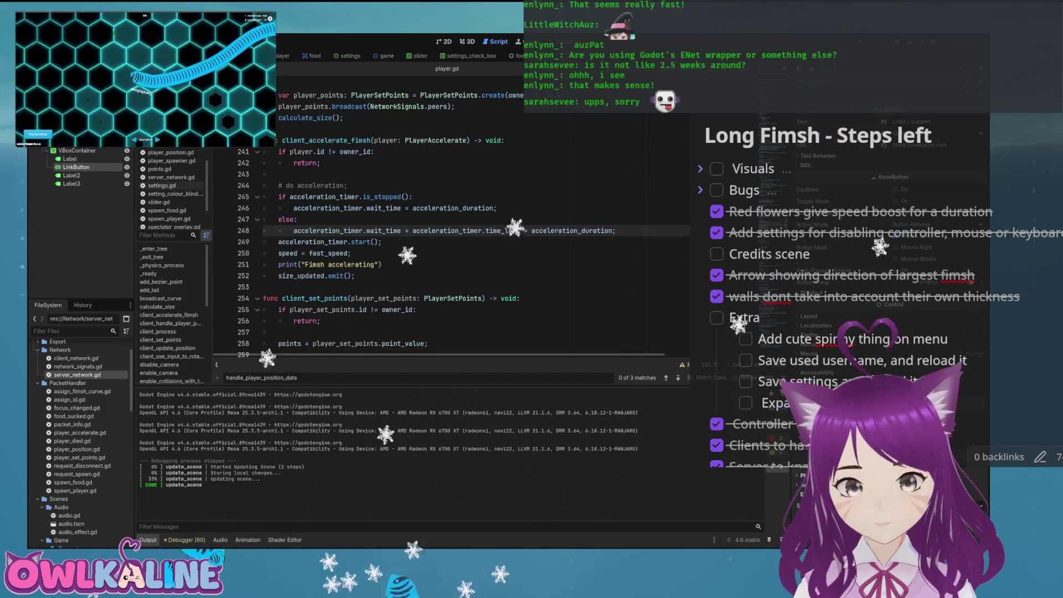
{"action": "key", "text": "ctrl+F1"}
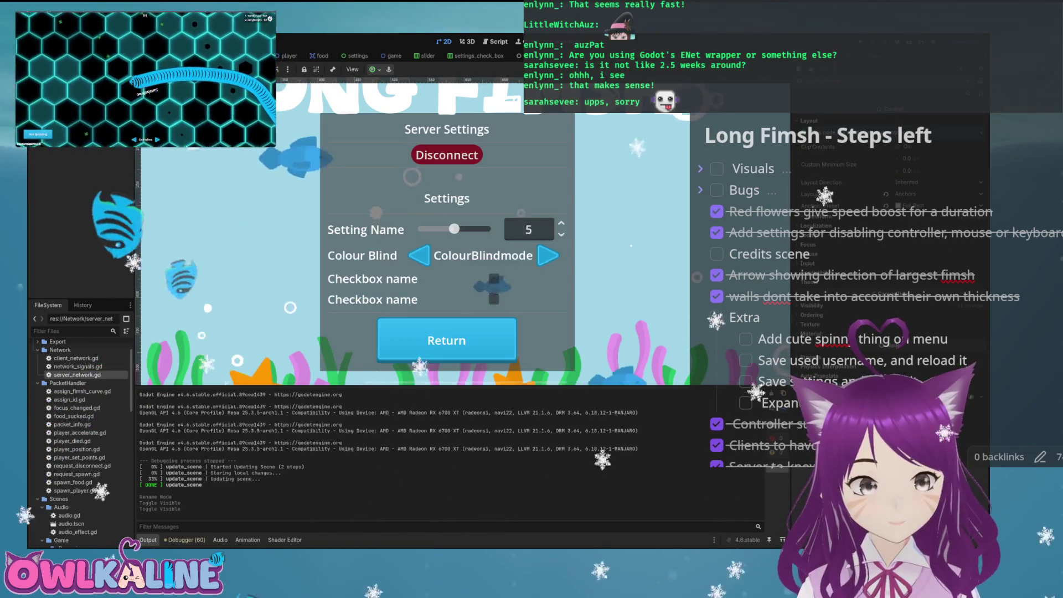
{"action": "key", "text": "ctrl+s"}
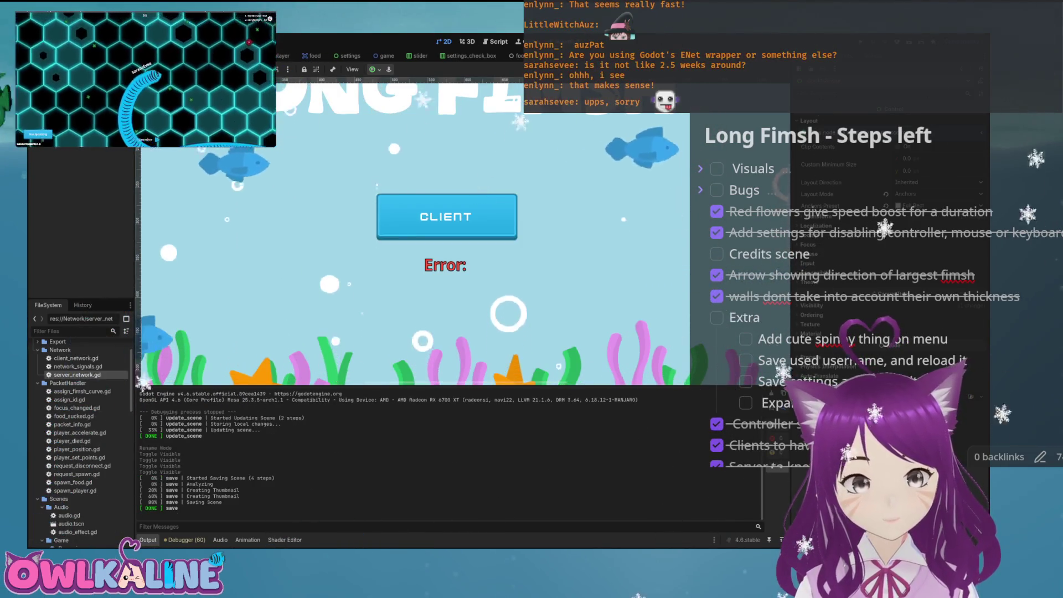
{"action": "key", "text": "F5"}
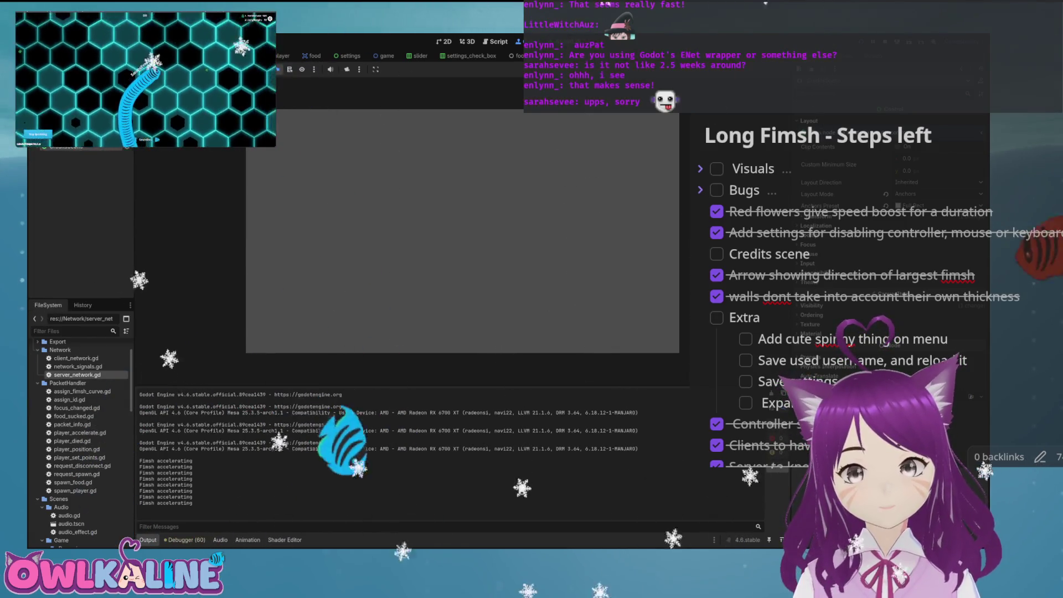
Stop the test run after the Fimsh accelerating output and reopen player.gd
{"action": "key", "text": "F8"}
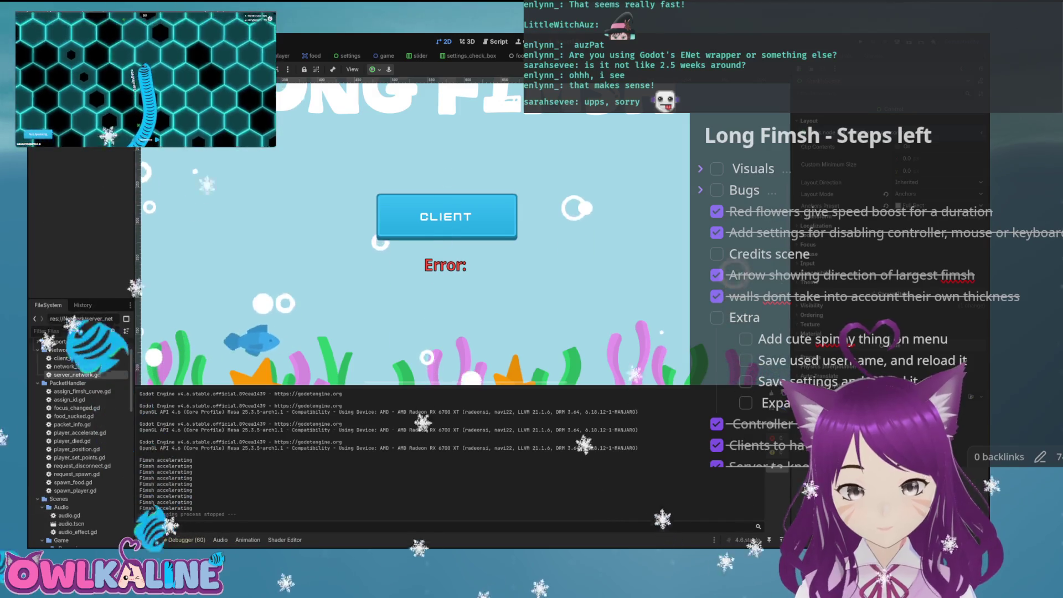
{"action": "key", "text": "ctrl+Tab"}
{"action": "key", "text": "ctrl+Tab"}
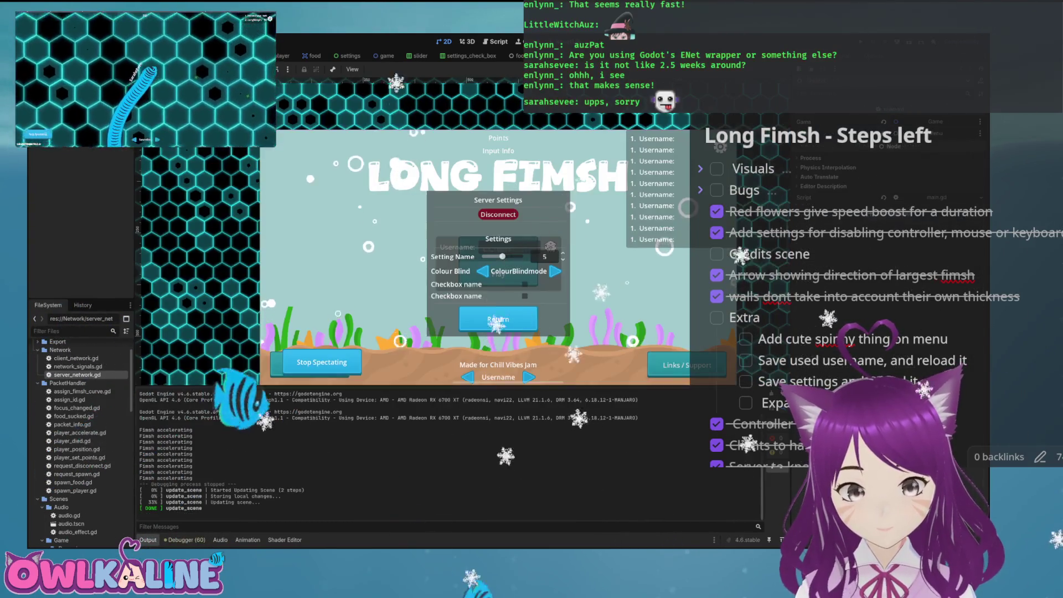
{"action": "key", "text": "ctrl+Tab"}
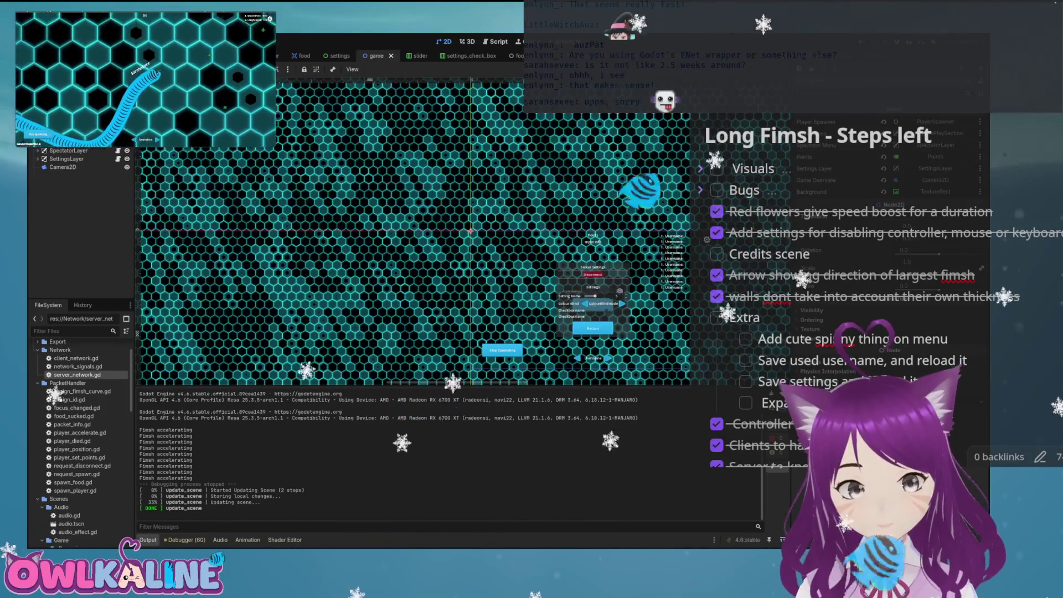
{"action": "key", "text": "ctrl+Tab"}
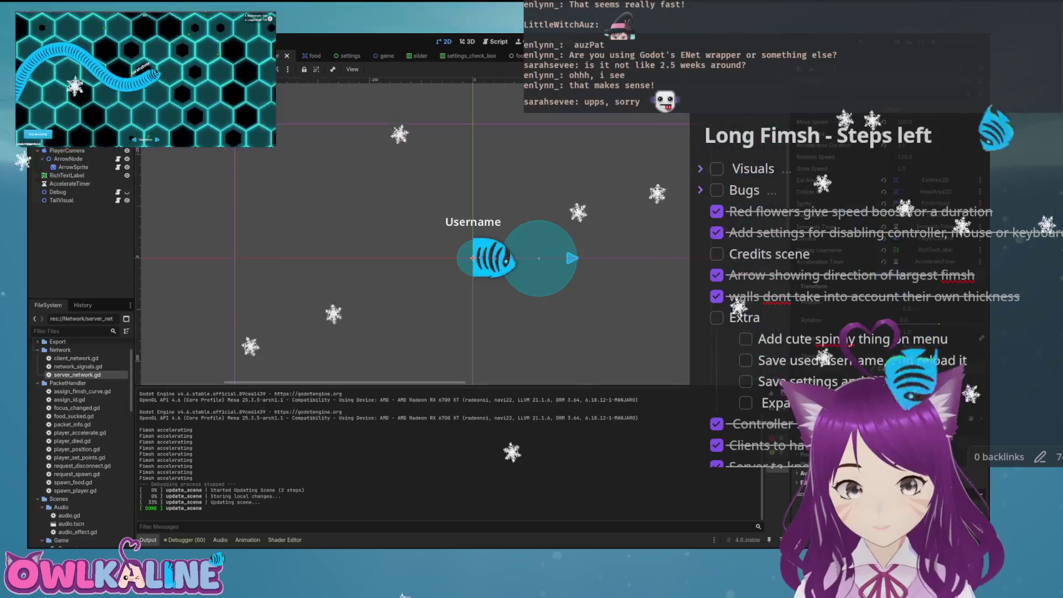
{"action": "key", "text": "ctrl+F3"}
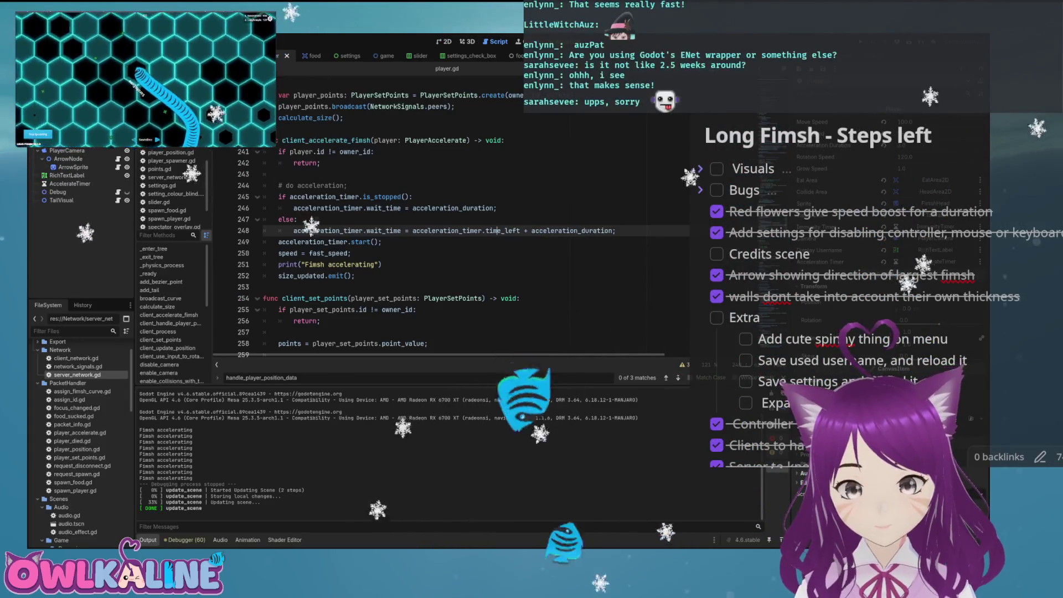
Delete the Fimsh accelerating print line and save player.gd
{"action": "left_click_drag", "start_coordinate": [304, 264], "coordinate": [381, 264]}
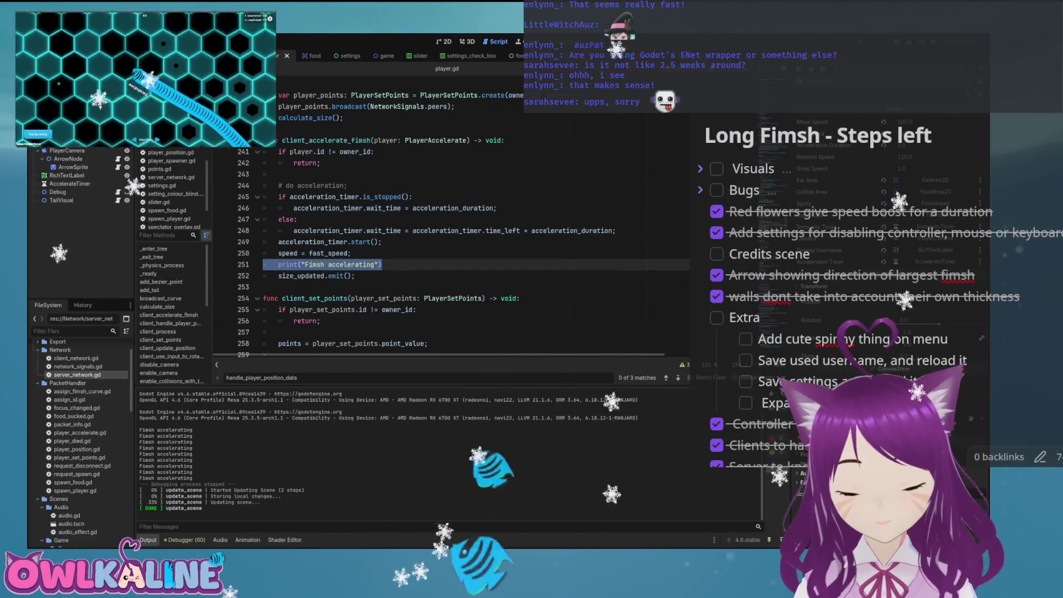
{"action": "key", "text": "BackSpace"}
{"action": "key", "text": "BackSpace"}
{"action": "key", "text": "ctrl+s"}
Search for speed and predict_movement to reach the snap distance check in predict_movement
{"action": "key", "text": "ctrl+f"}
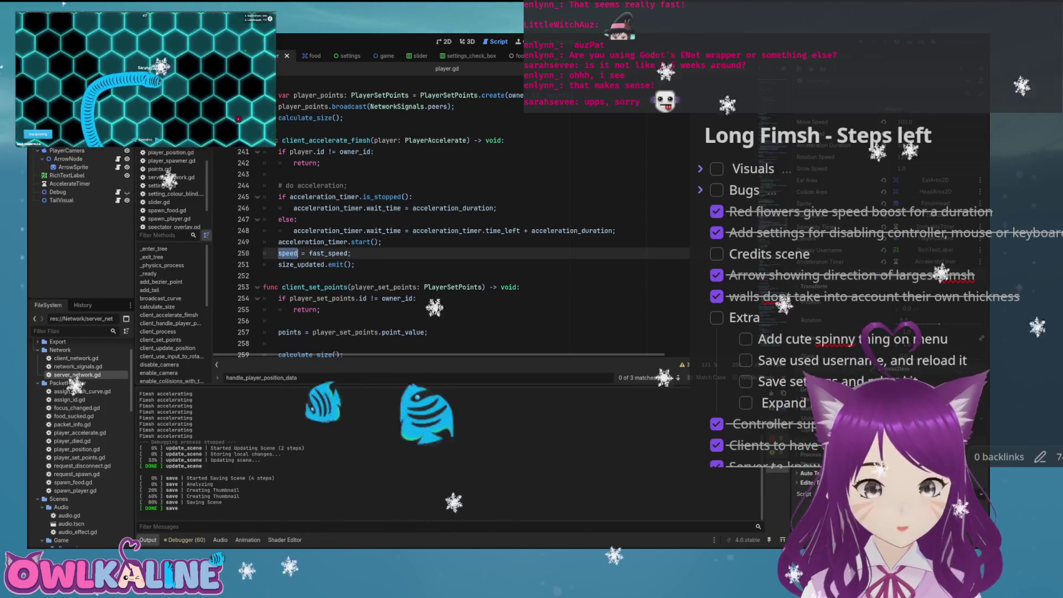
{"action": "key", "text": "Return"}
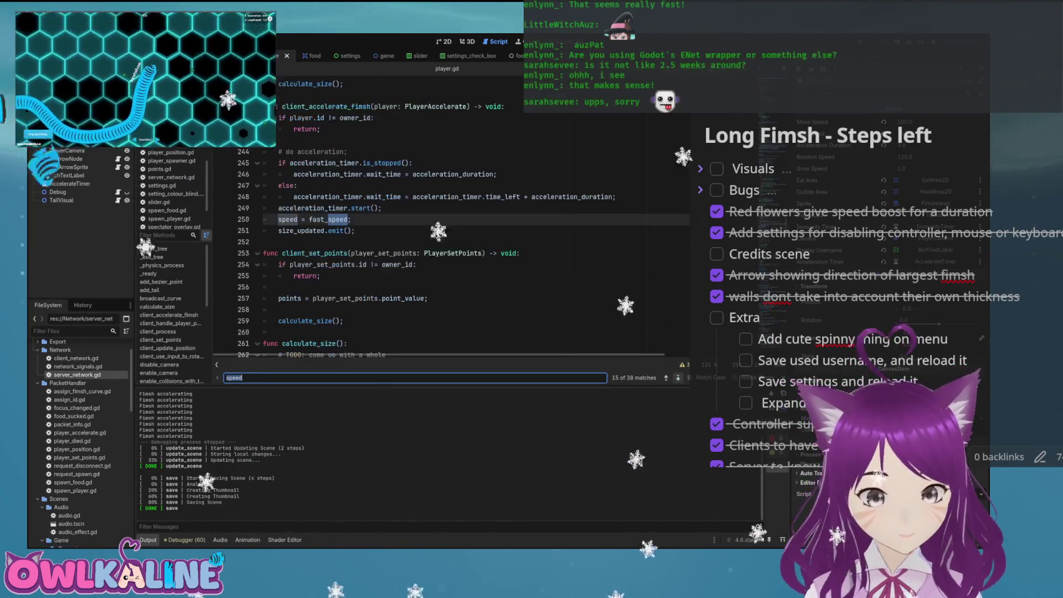
{"action": "key", "text": "Return"}
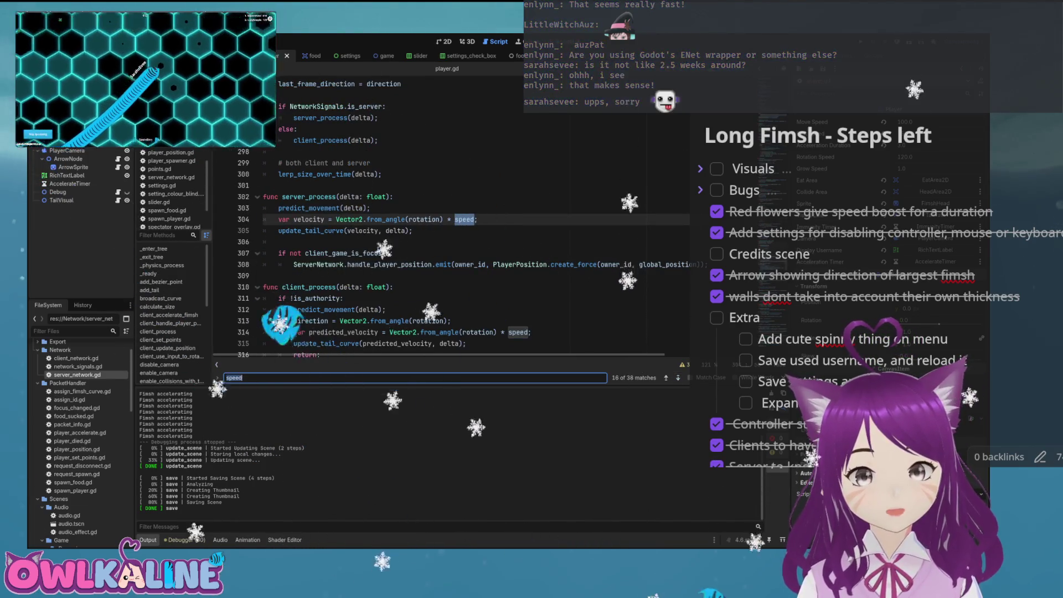
{"action": "scroll", "coordinate": [454, 249], "scroll_direction": "down", "scroll_amount": 1}
{"action": "scroll", "coordinate": [453, 249], "scroll_direction": "down", "scroll_amount": 1}
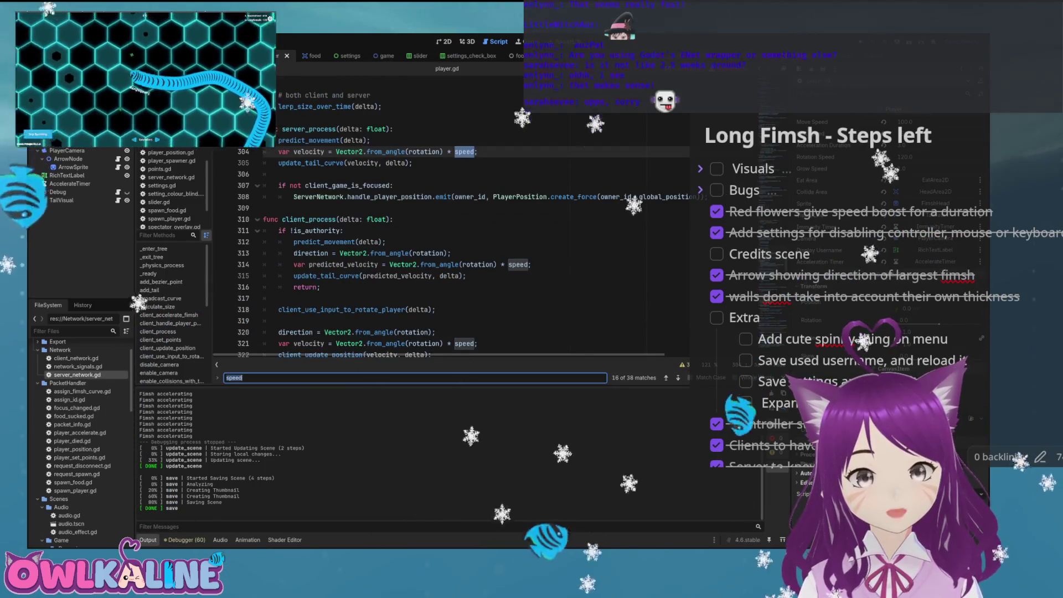
{"action": "scroll", "coordinate": [454, 249], "scroll_direction": "down", "scroll_amount": 1}
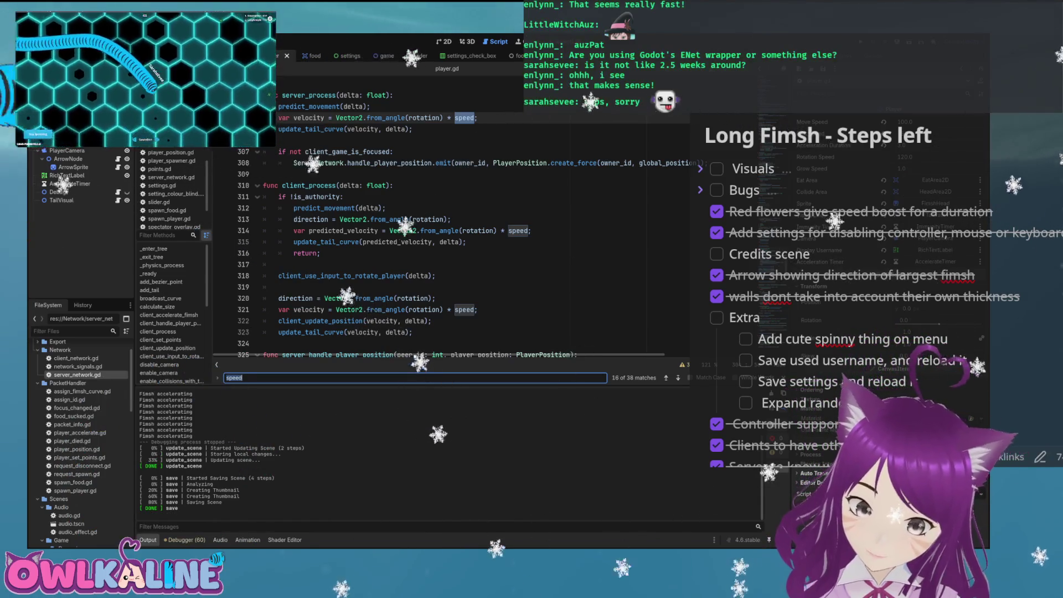
{"action": "scroll", "coordinate": [454, 249], "scroll_direction": "down", "scroll_amount": 1}
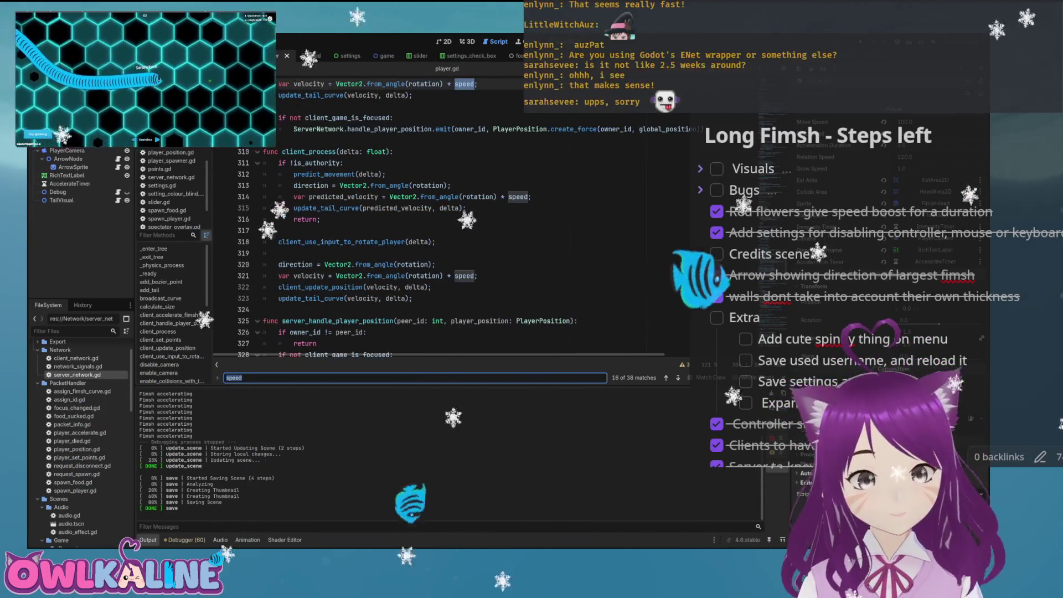
{"action": "double_click", "coordinate": [324, 174]}
{"action": "key", "text": "ctrl+f"}
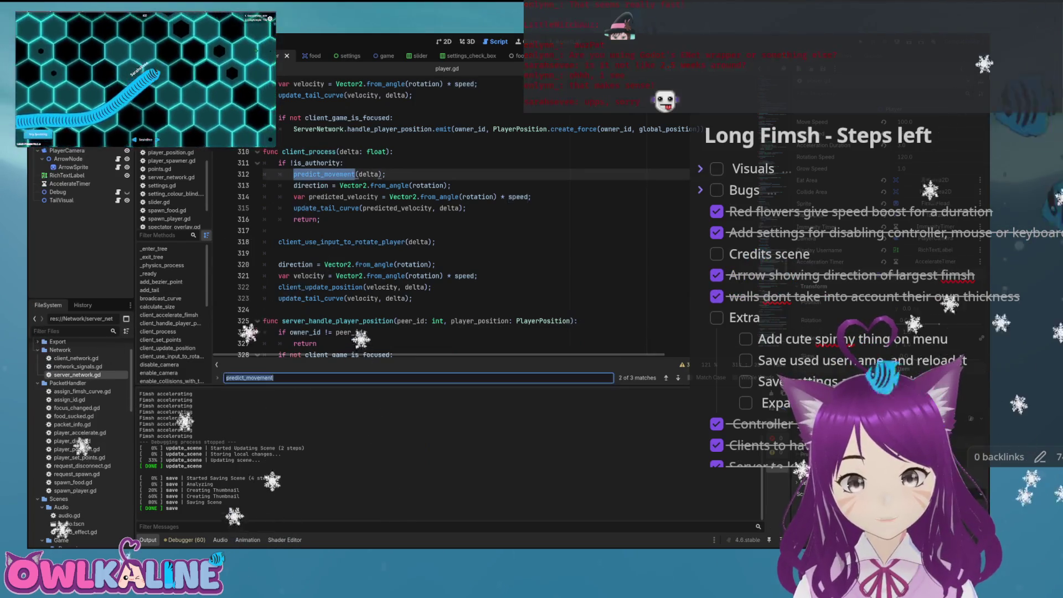
{"action": "key", "text": "Return"}
{"action": "scroll", "coordinate": [454, 249], "scroll_direction": "down", "scroll_amount": 1}
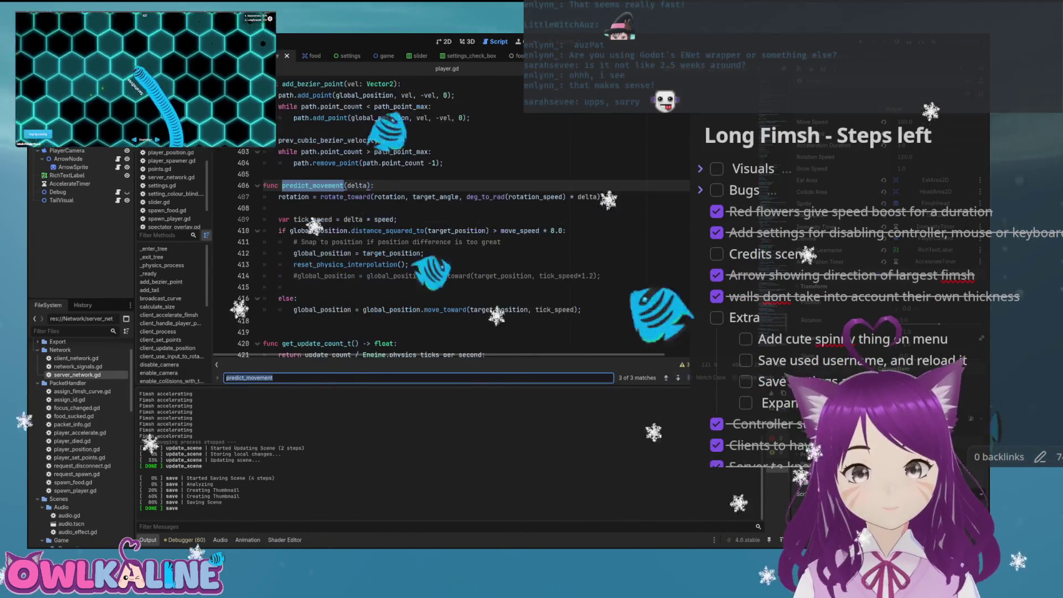
{"action": "scroll", "coordinate": [454, 249], "scroll_direction": "down", "scroll_amount": 1}
{"action": "left_click", "coordinate": [421, 196]}
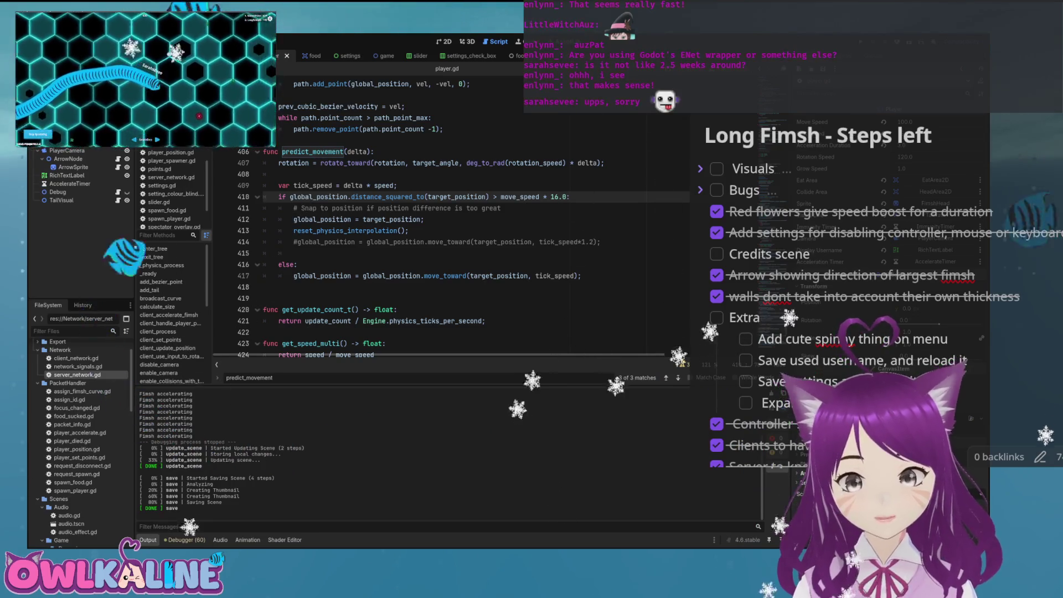
Save and playtest the game, then change line 410's snap threshold to move_speed * 8.0 and save
{"action": "key", "text": "ctrl+s"}
{"action": "key", "text": "F5"}
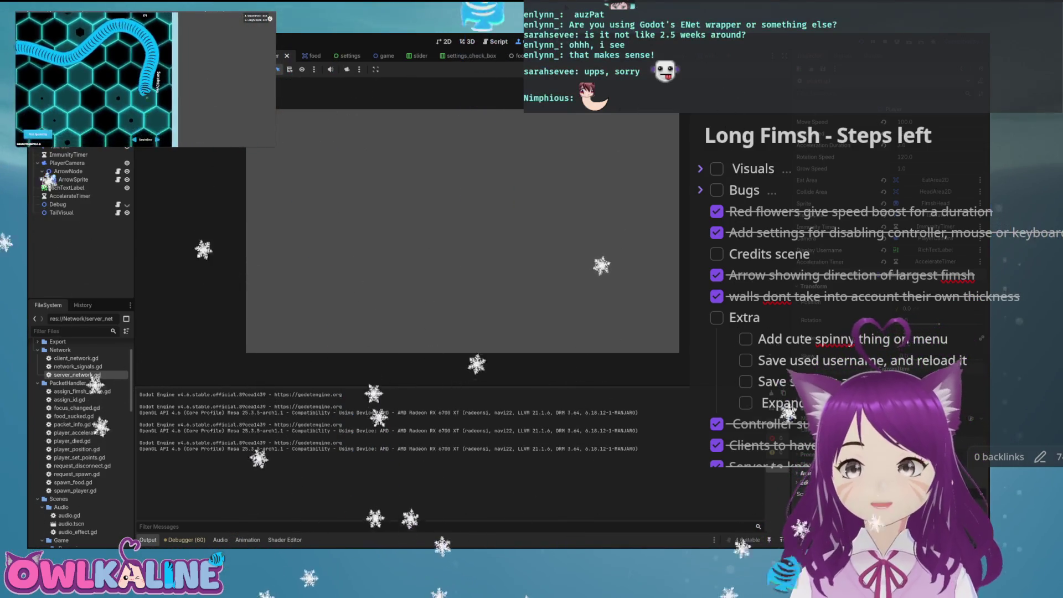
{"action": "key", "text": "F8"}
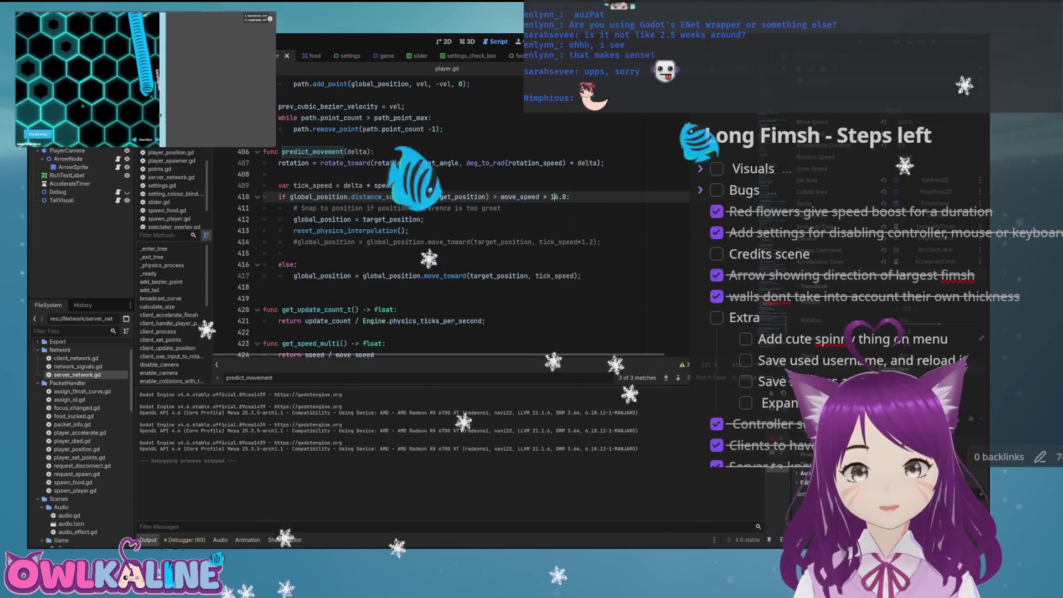
{"action": "double_click", "coordinate": [554, 196]}
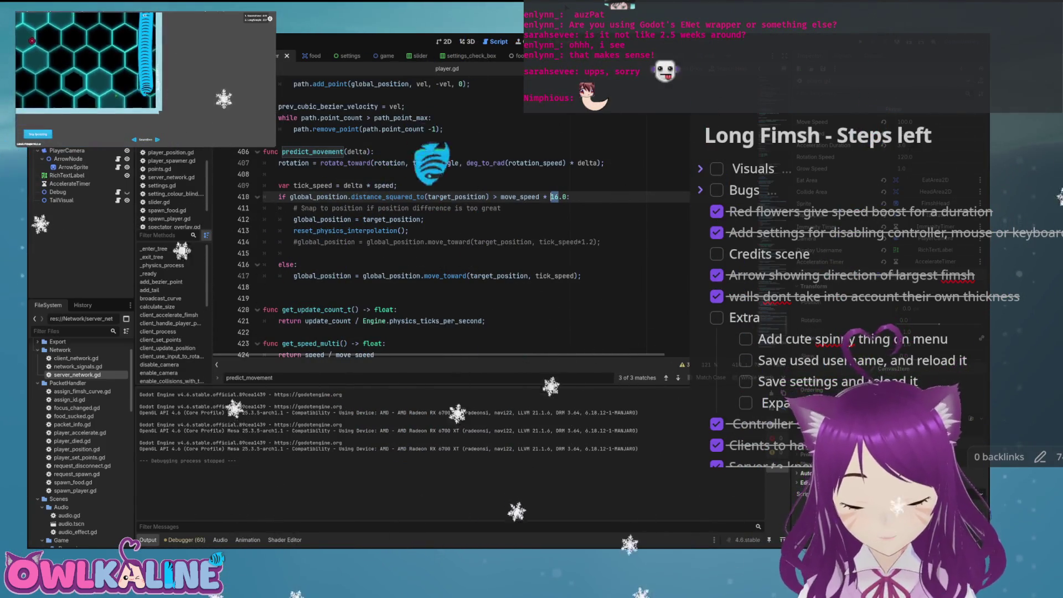
{"action": "type", "text": "8"}
{"action": "key", "text": "ctrl+s"}
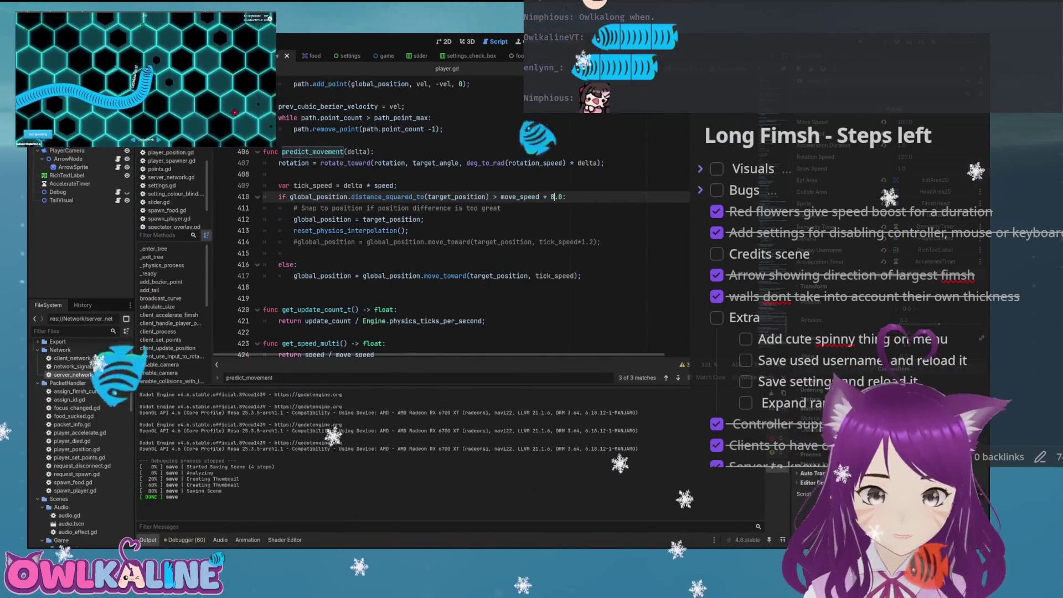
Change line 410's threshold from move_speed to speed * 8.0, save, and playtest
{"action": "left_click", "coordinate": [502, 196]}
{"action": "key", "text": "BackSpace"}
{"action": "key", "text": "Delete"}
{"action": "key", "text": "Delete"}
{"action": "key", "text": "Delete"}
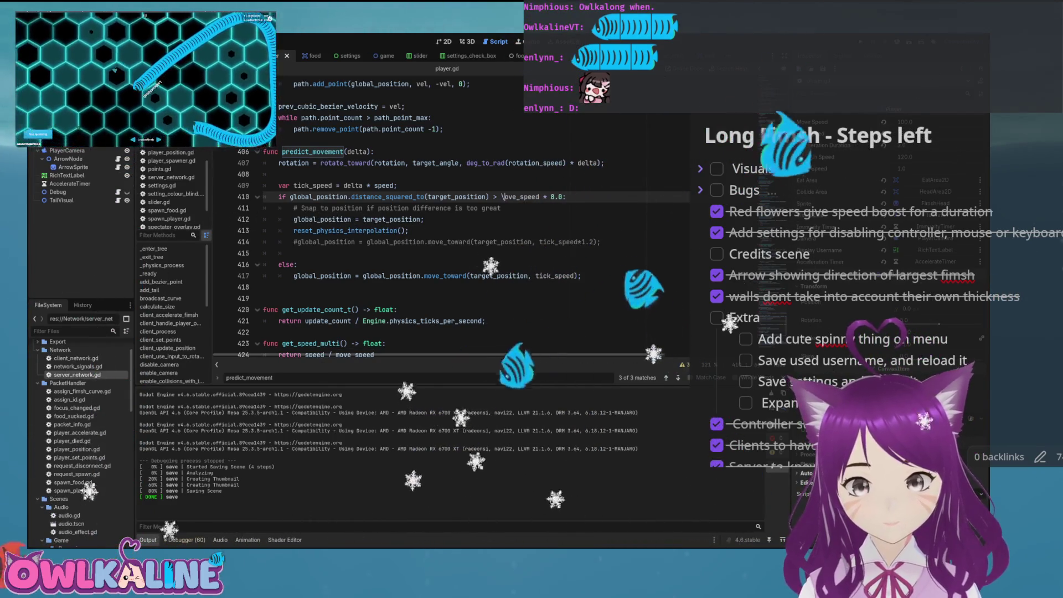
{"action": "key", "text": "ctrl+s"}
{"action": "left_click", "coordinate": [397, 185]}
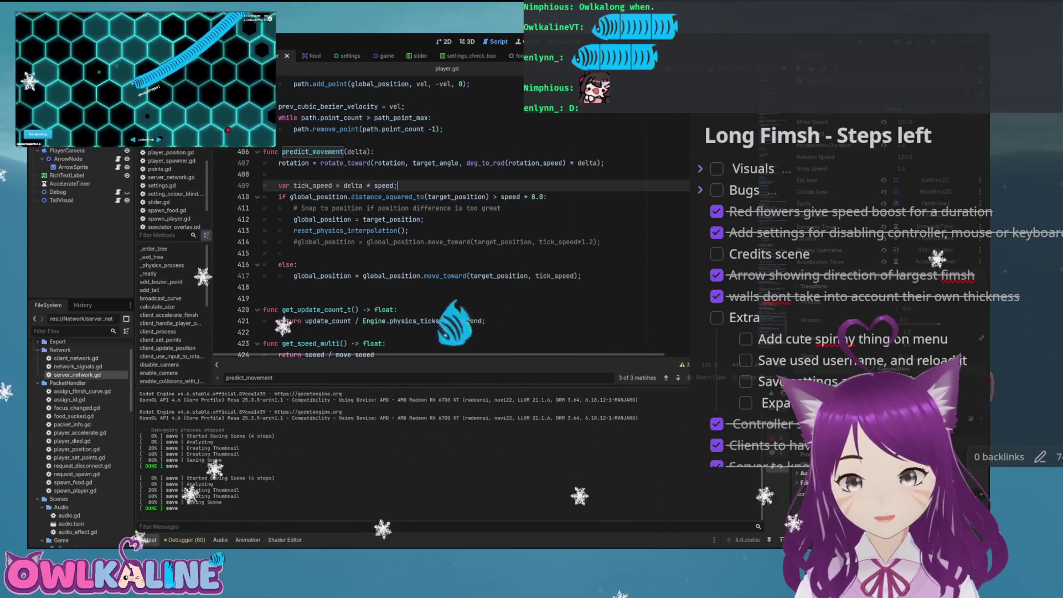
{"action": "key", "text": "ctrl+s"}
{"action": "key", "text": "F5"}
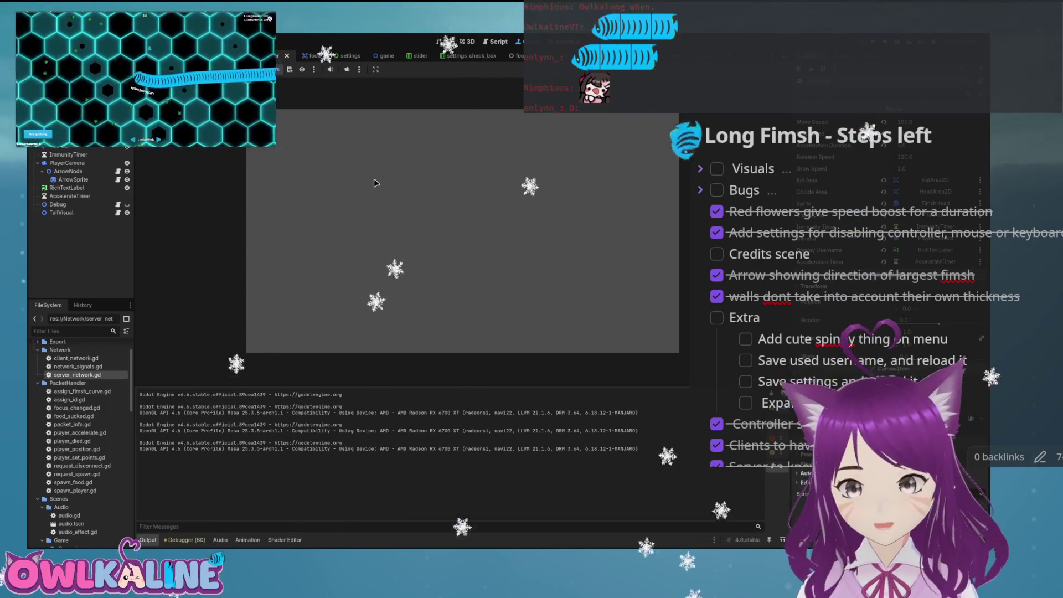
{"action": "key", "text": "F8"}
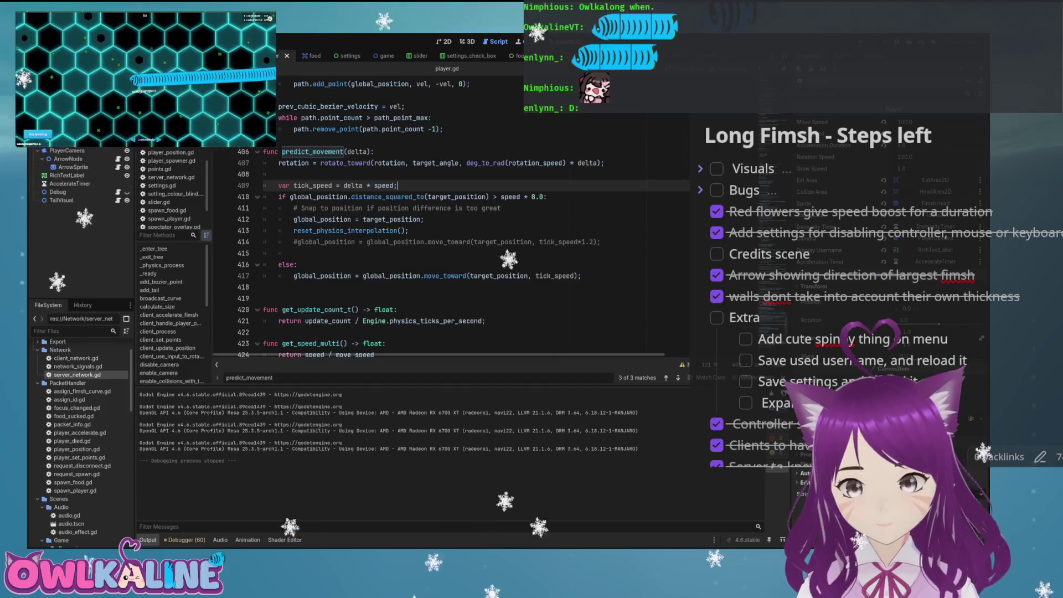
Try a 16.0 snap threshold on line 410 and playtest it
{"action": "left_click", "coordinate": [527, 196]}
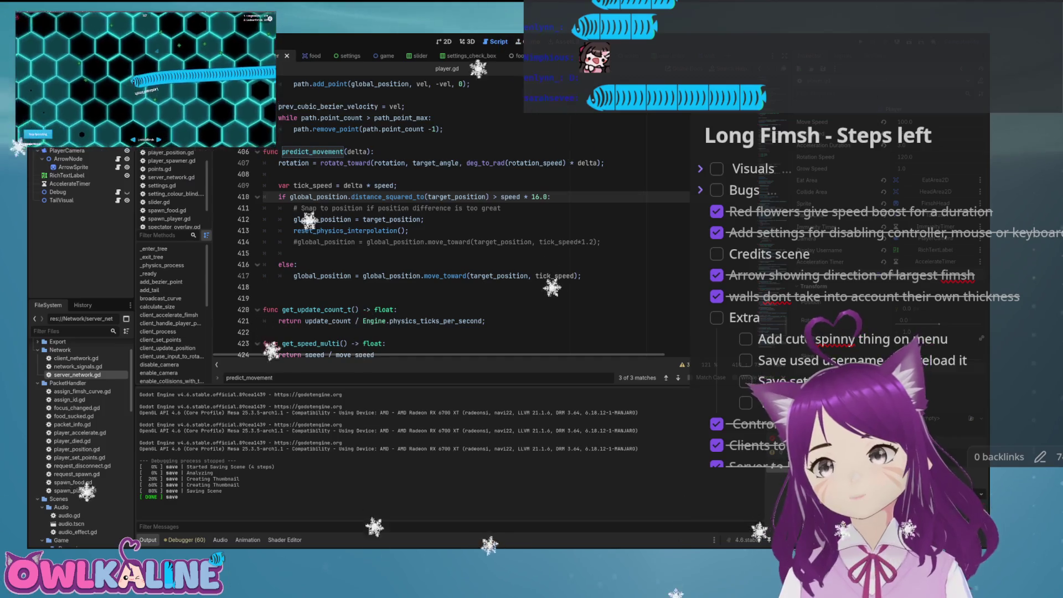
{"action": "left_click", "coordinate": [294, 140]}
{"action": "key", "text": "F5"}
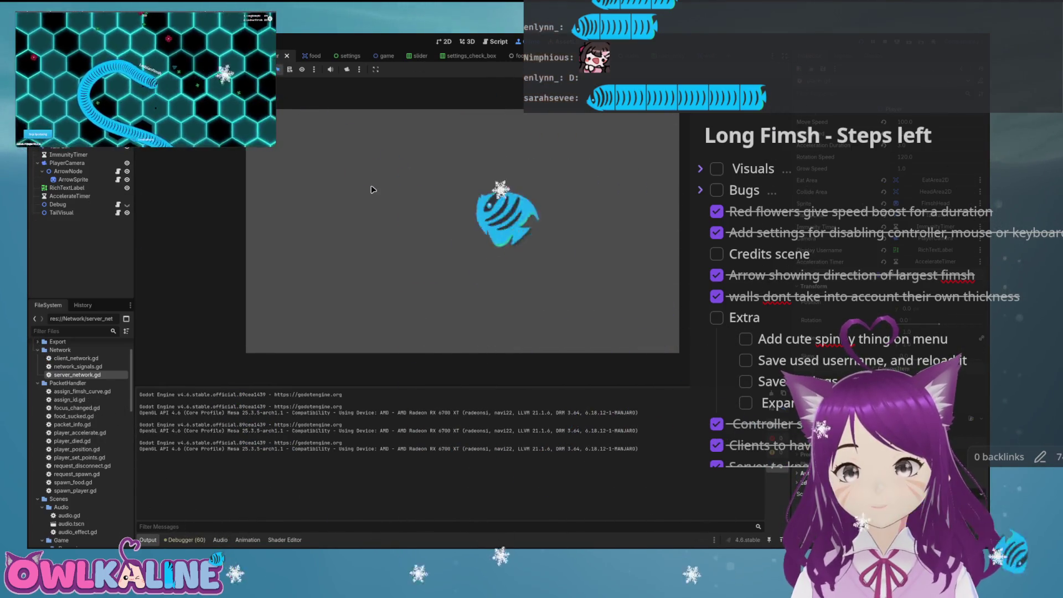
{"action": "key", "text": "F8"}
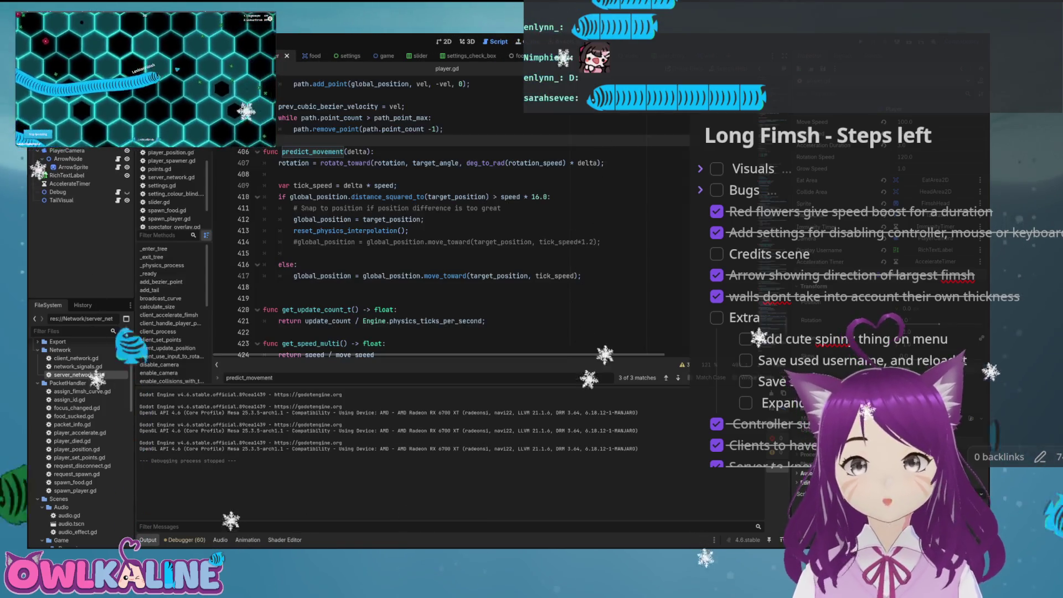
Append a * 1.5 multiplier to the tick_speed line, save, and playtest the speed change
{"action": "left_click", "coordinate": [535, 196]}
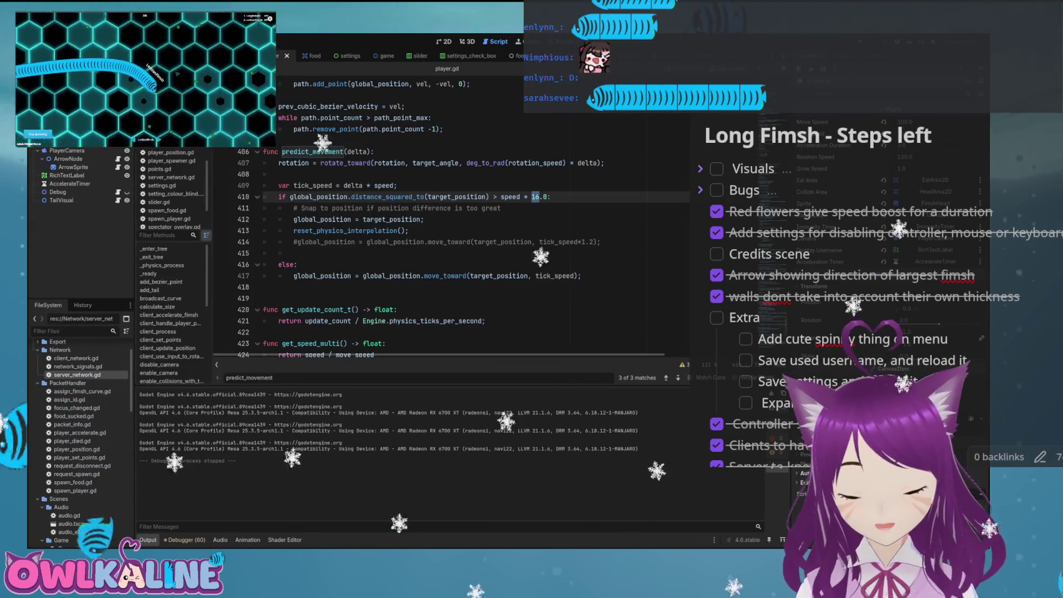
{"action": "type", "text": "8"}
{"action": "left_click", "coordinate": [394, 185]}
{"action": "key", "text": "ctrl+s"}
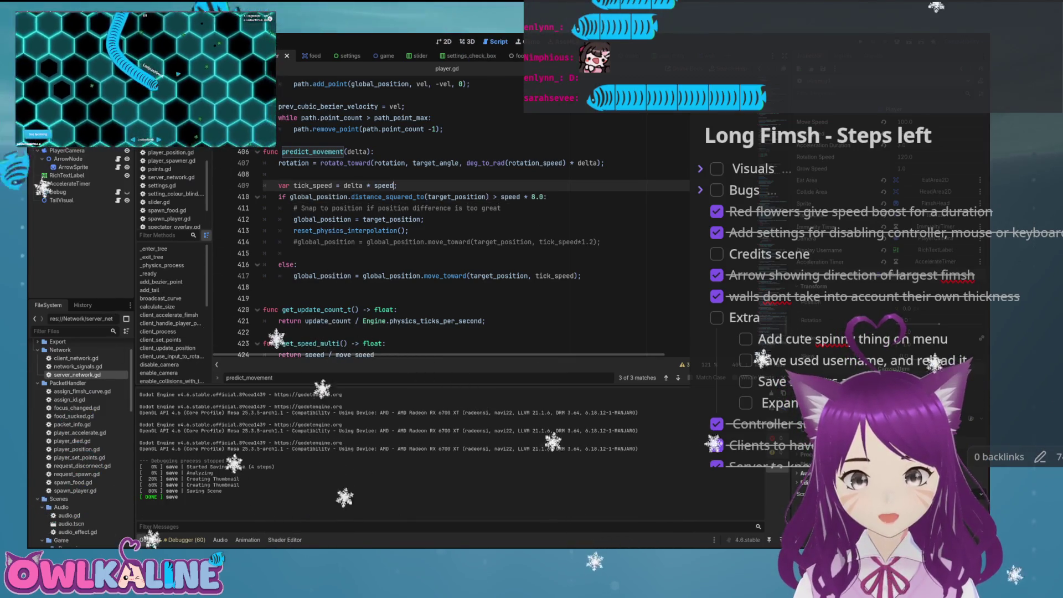
{"action": "type", "text": "* 1.5"}
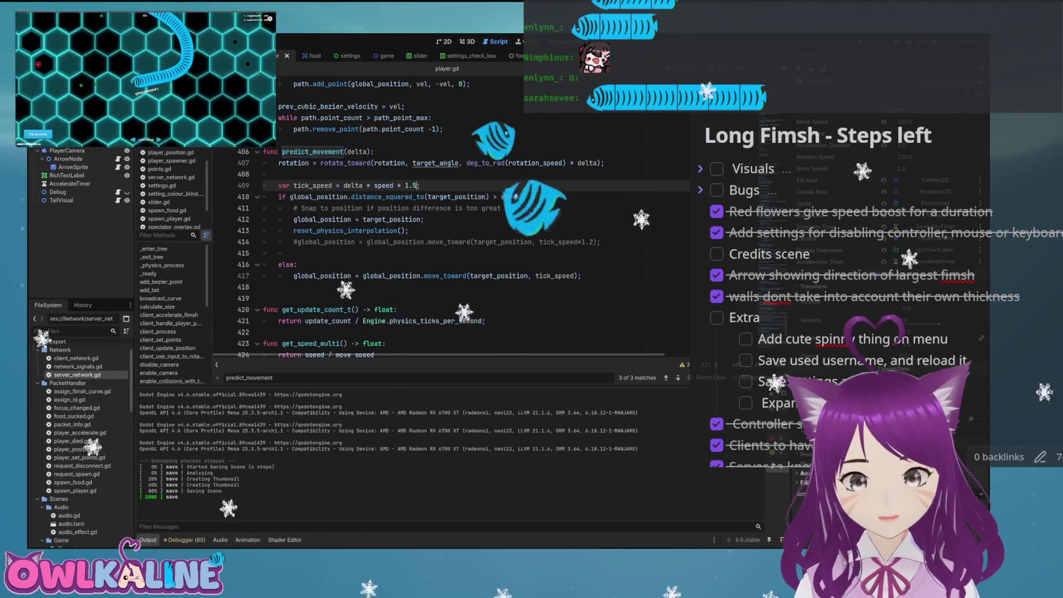
{"action": "key", "text": "ctrl+s"}
{"action": "key", "text": "F5"}
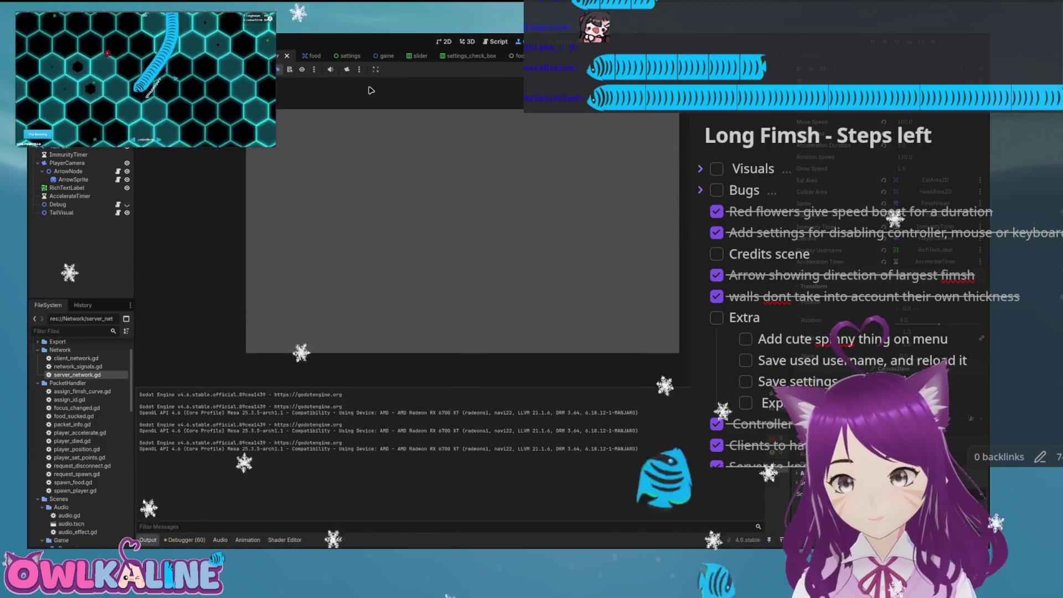
{"action": "key", "text": "F8"}
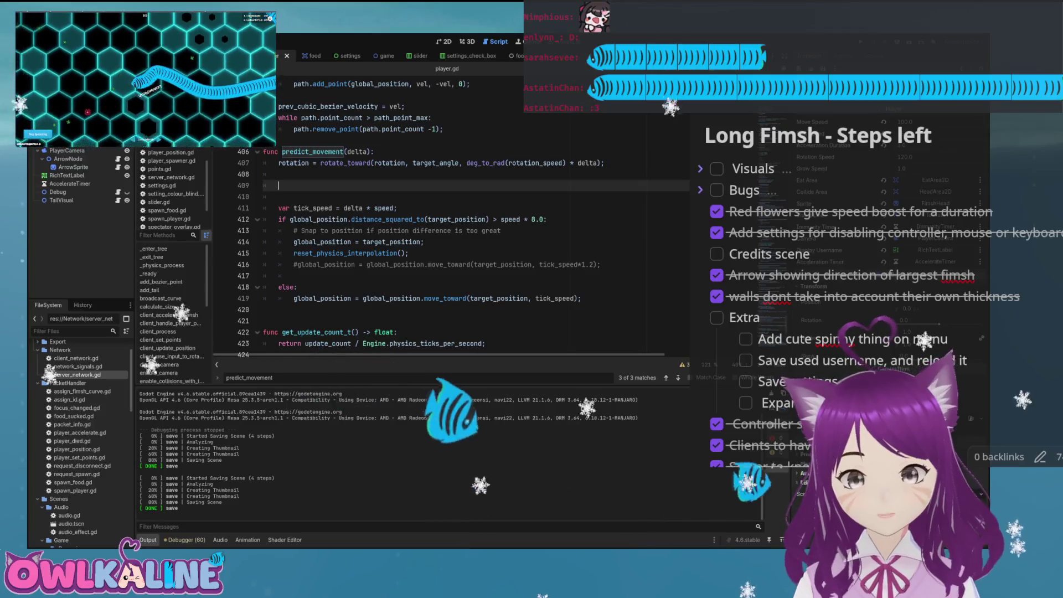
Add local_speed = speed above an if speed > move_speed block that multiplies it by 1.5
{"action": "type", "text": "if f speed "}
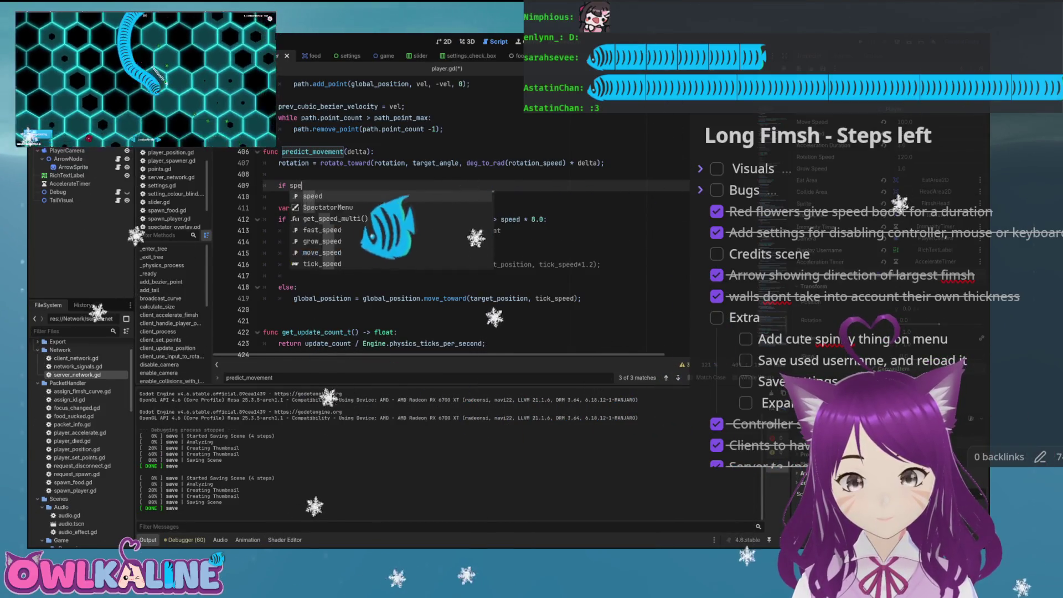
{"action": "type", "text": "> move_speed:"}
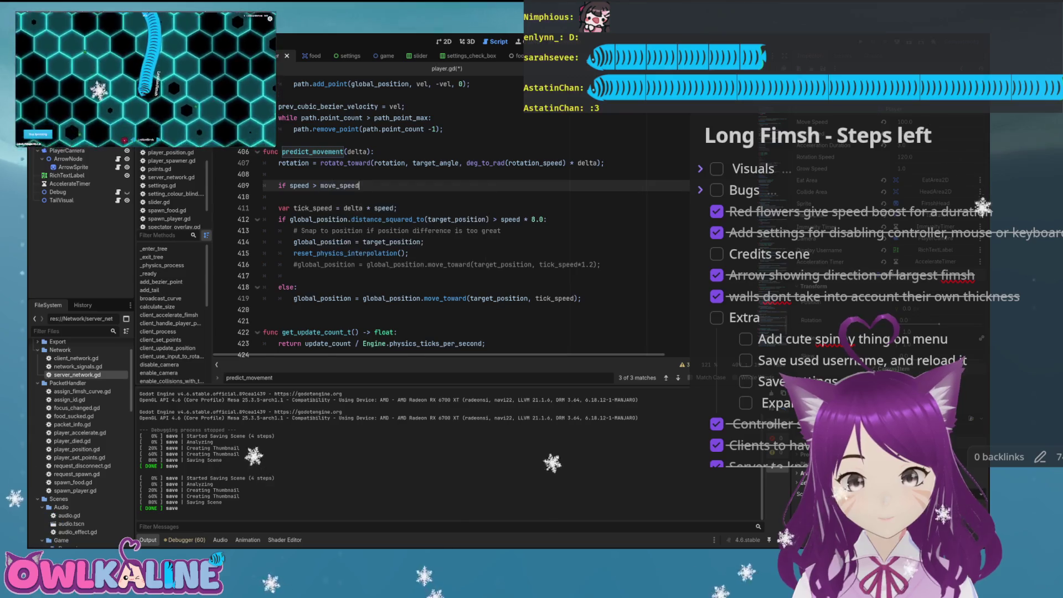
{"action": "key", "text": "Return"}
{"action": "key", "text": "Up"}
{"action": "key", "text": "ctrl+shift+Return"}
{"action": "type", "text": "var local"}
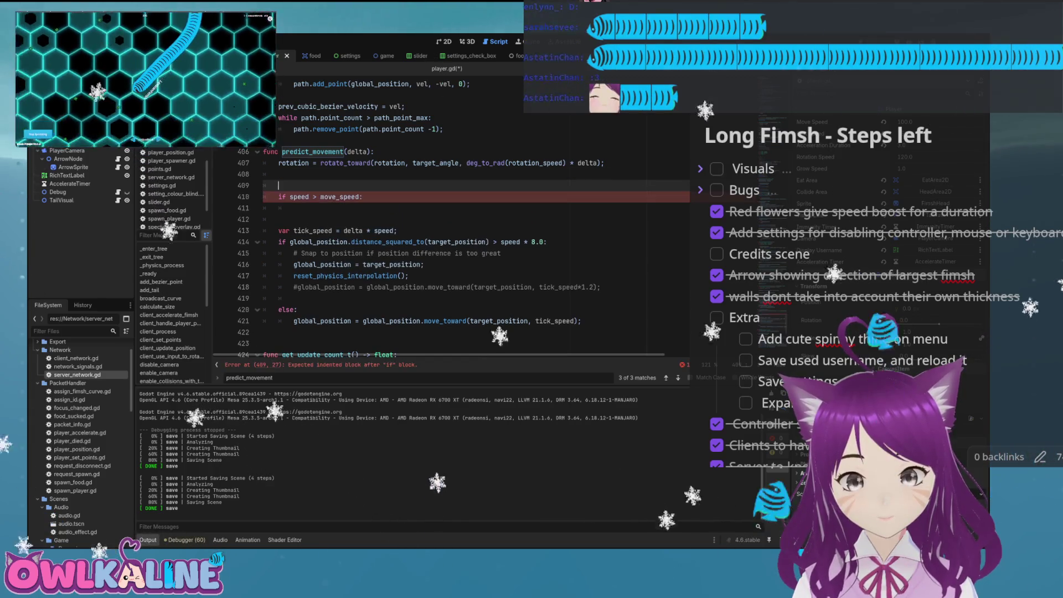
{"action": "type", "text": "_speed"}
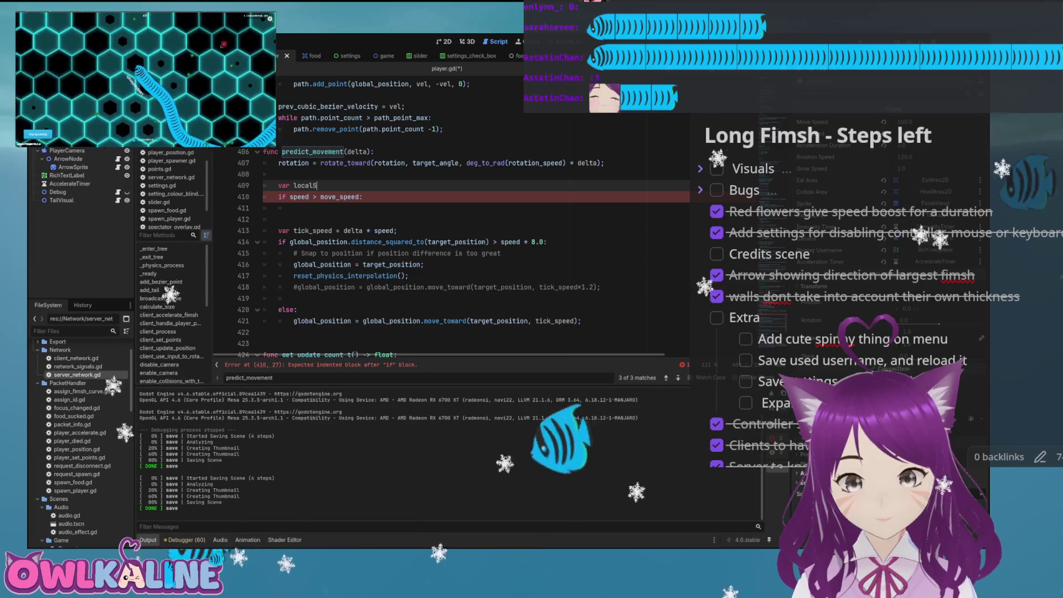
{"action": "type", "text": " = sped;"}
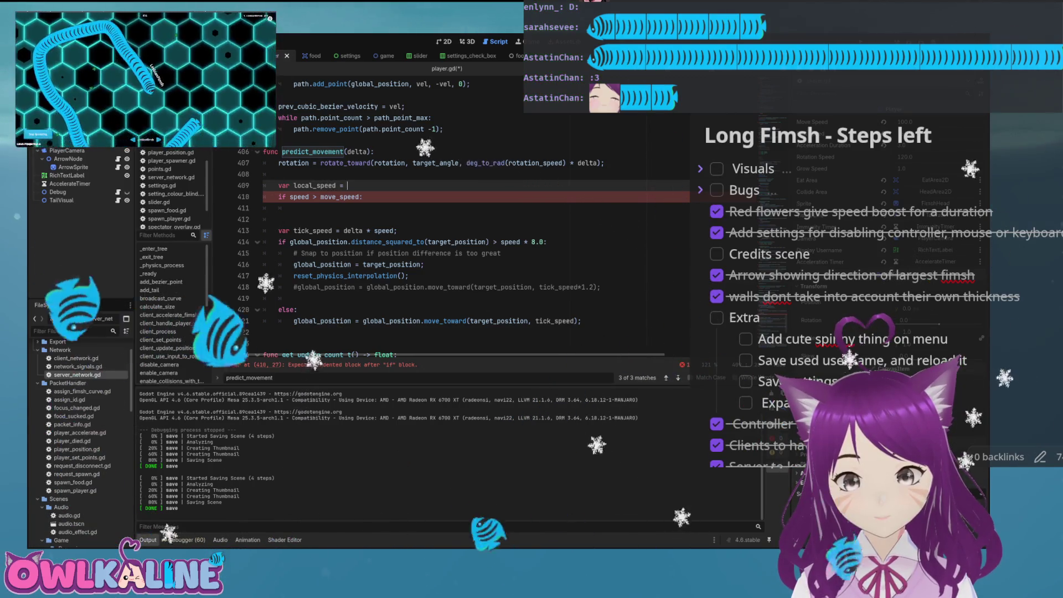
{"action": "key", "text": "Down"}
{"action": "key", "text": "Down"}
{"action": "type", "text": "l"}
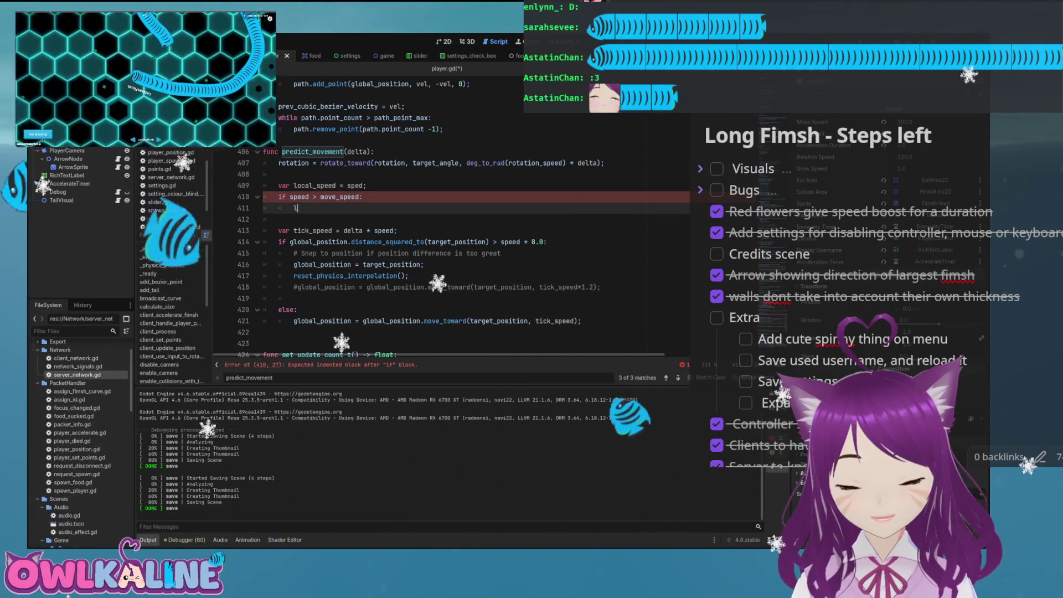
{"action": "type", "text": "ocal_speed *= 1.5;"}
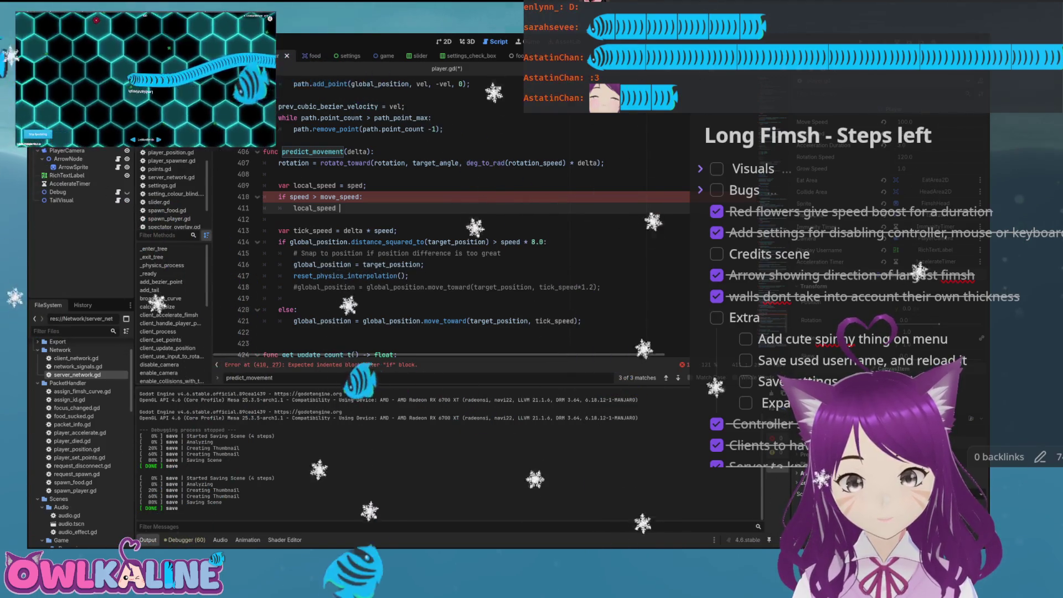
{"action": "key", "text": "Down"}
{"action": "key", "text": "Down"}
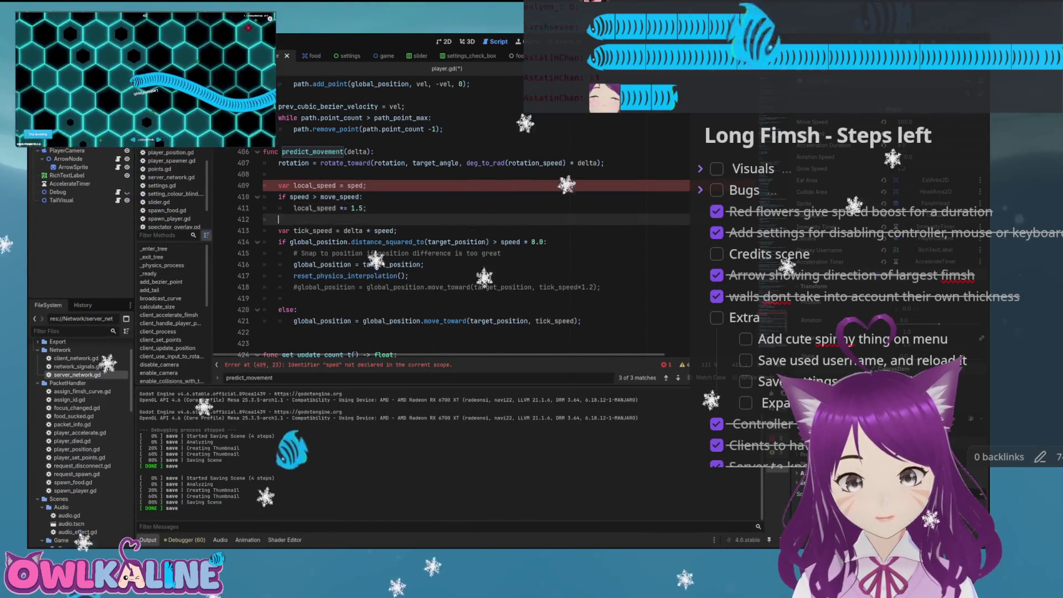
Use local_speed in tick_speed, type it as float, save, and run the game
{"action": "type", "text": "local_"}
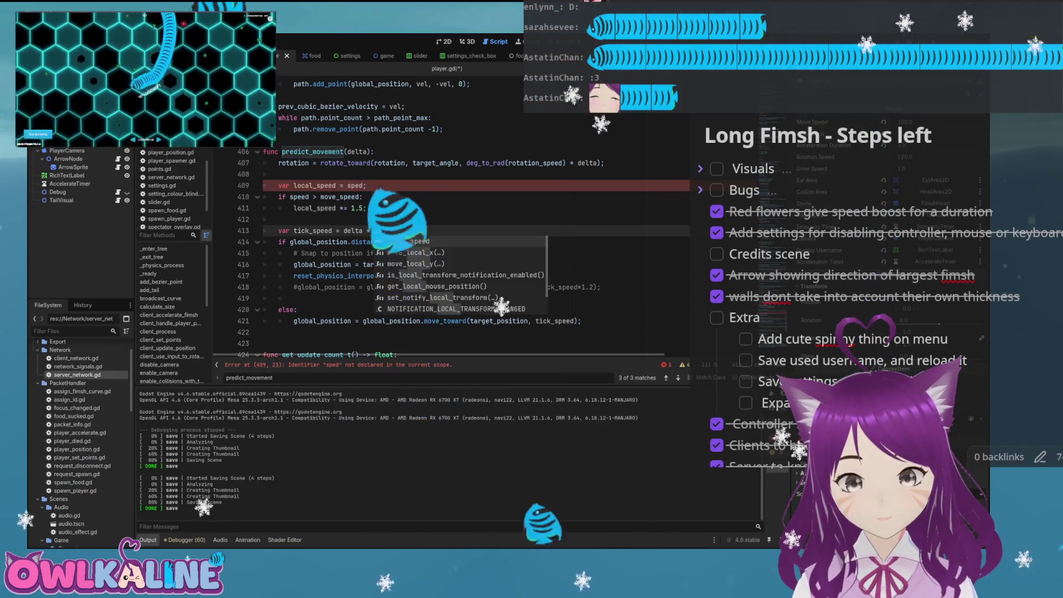
{"action": "key", "text": "ctrl+s"}
{"action": "key", "text": "Escape"}
{"action": "key", "text": "Up"}
{"action": "key", "text": "ctrl+s"}
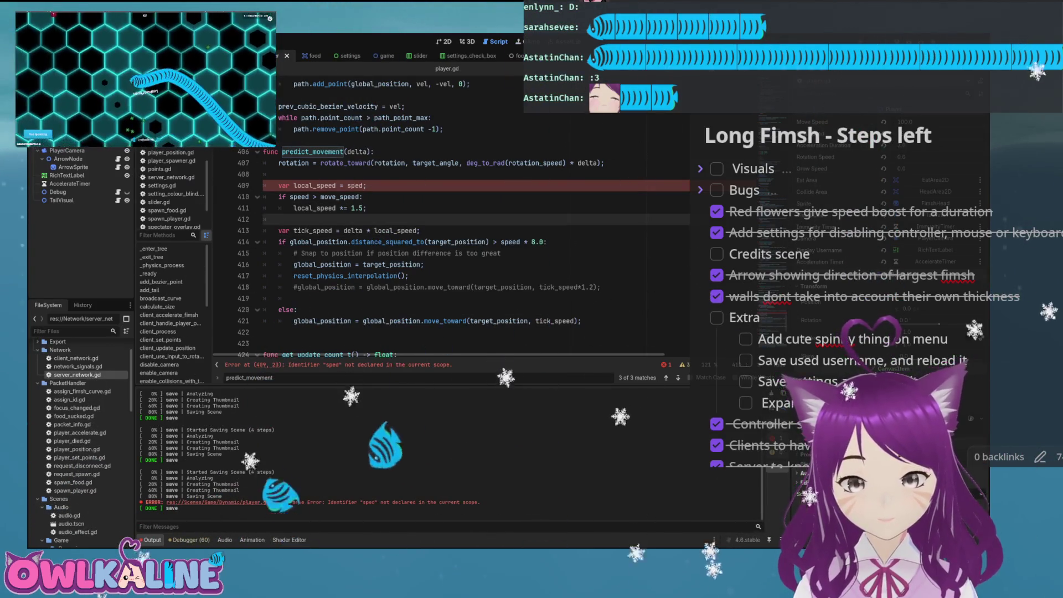
{"action": "left_click", "coordinate": [336, 186]}
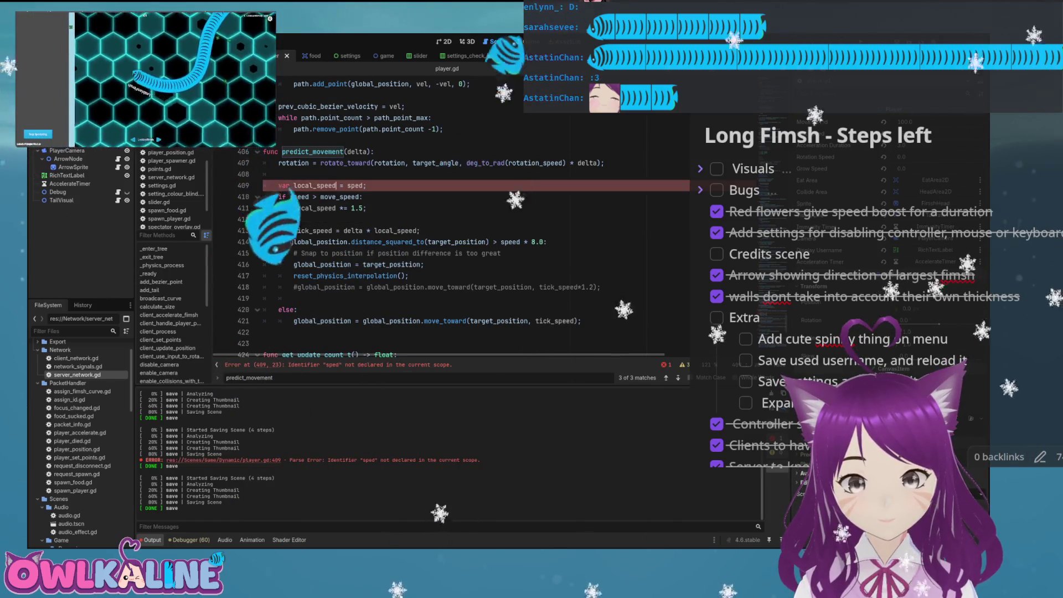
{"action": "type", "text": ": float"}
{"action": "key", "text": "End"}
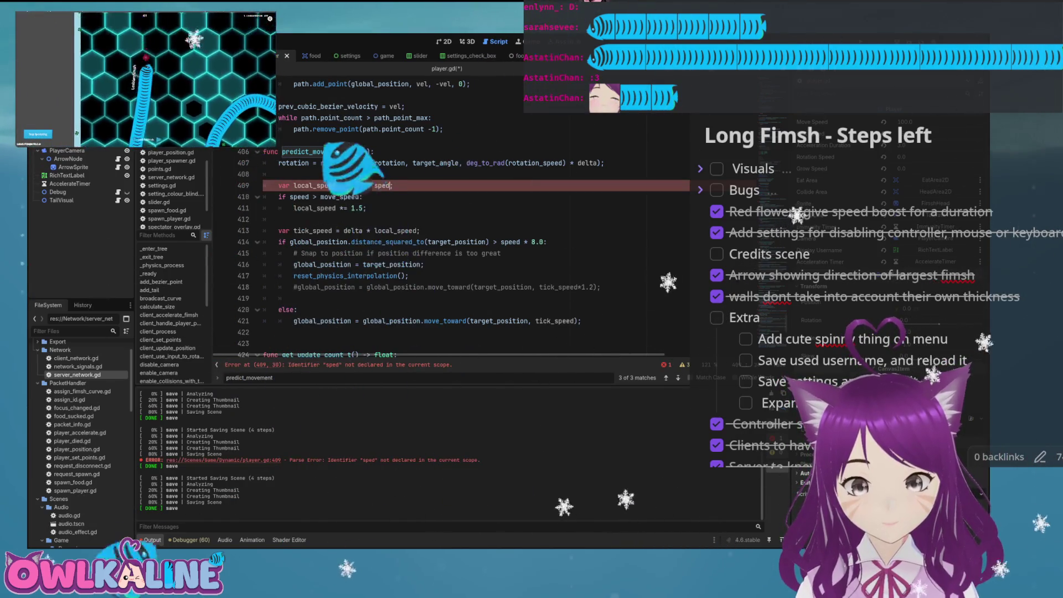
{"action": "key", "text": "Escape"}
{"action": "key", "text": "Up"}
{"action": "key", "text": "ctrl+s"}
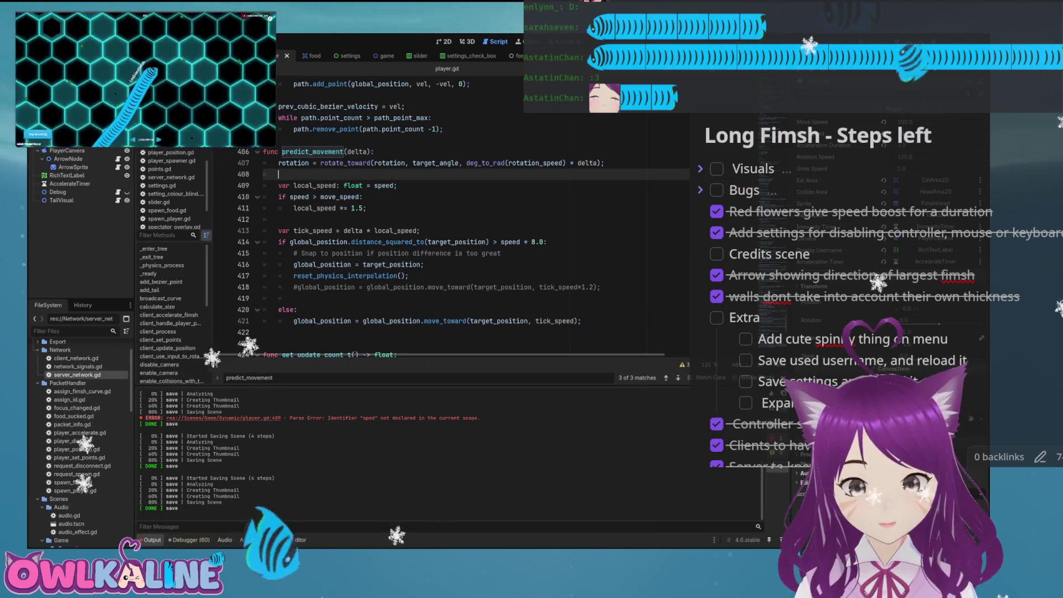
{"action": "key", "text": "F5"}
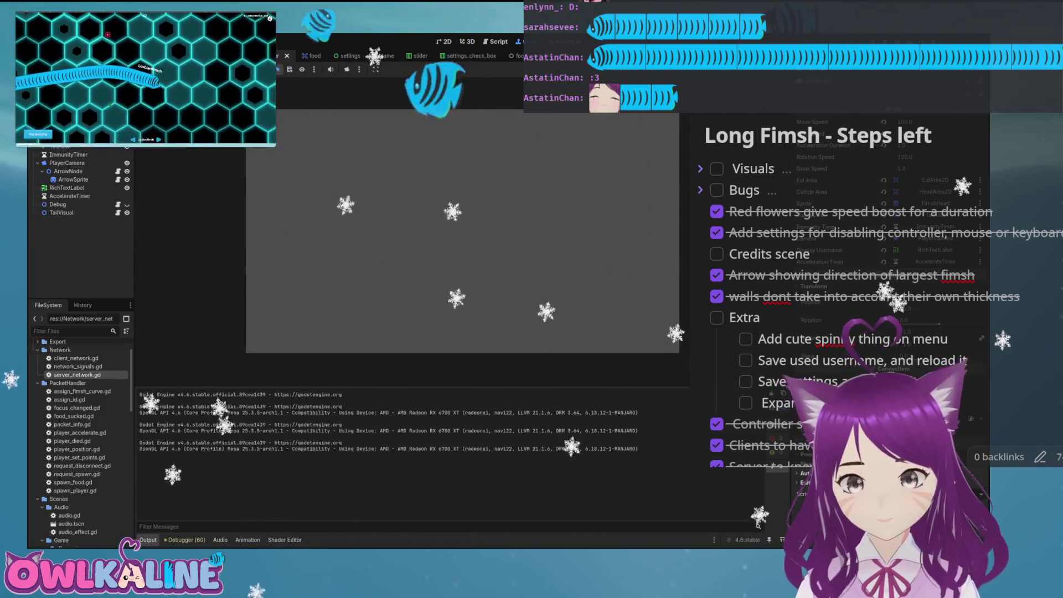
Set the speed boost to local_speed *= 2.0, save, and playtest the change
{"action": "key", "text": "F8"}
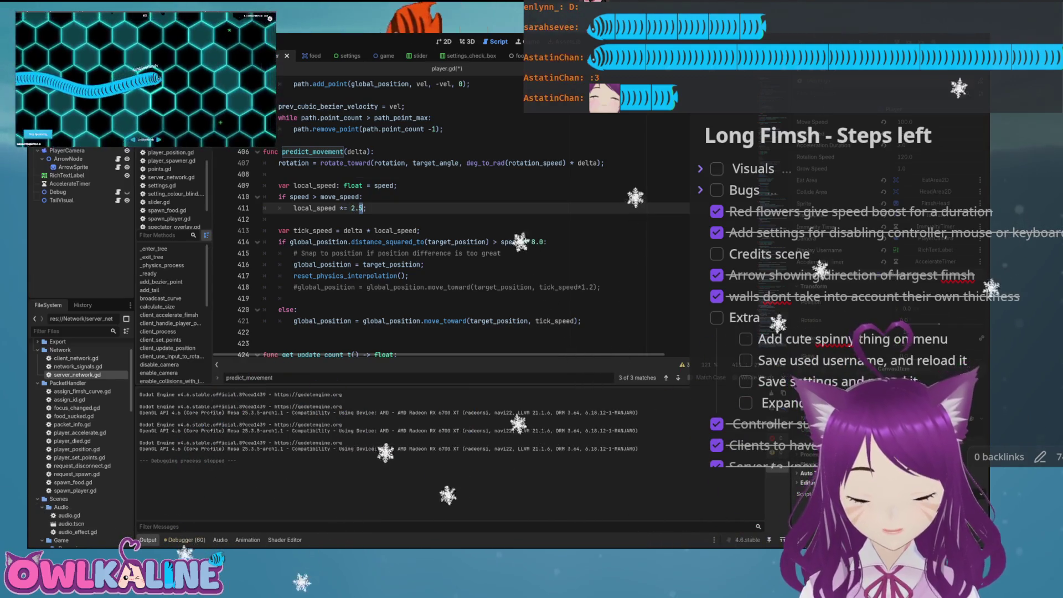
{"action": "key", "text": "ctrl+s"}
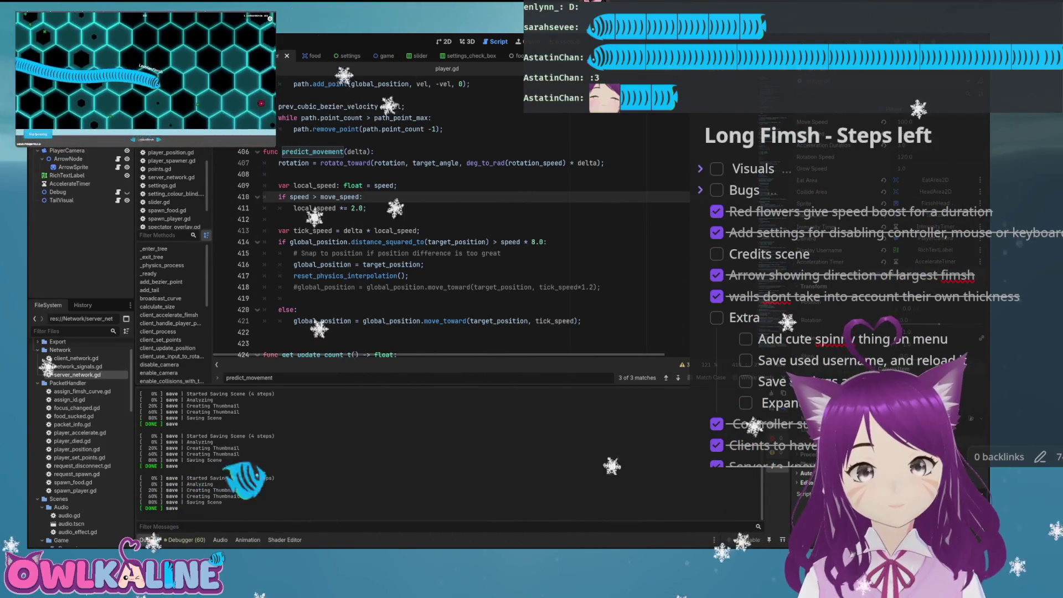
{"action": "key", "text": "F5"}
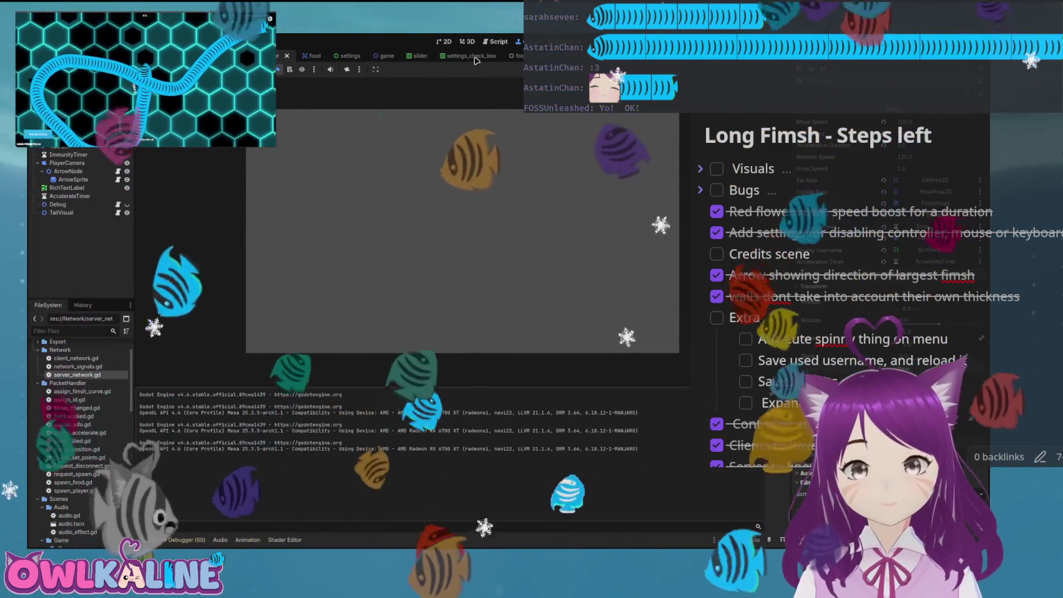
{"action": "key", "text": "F8"}
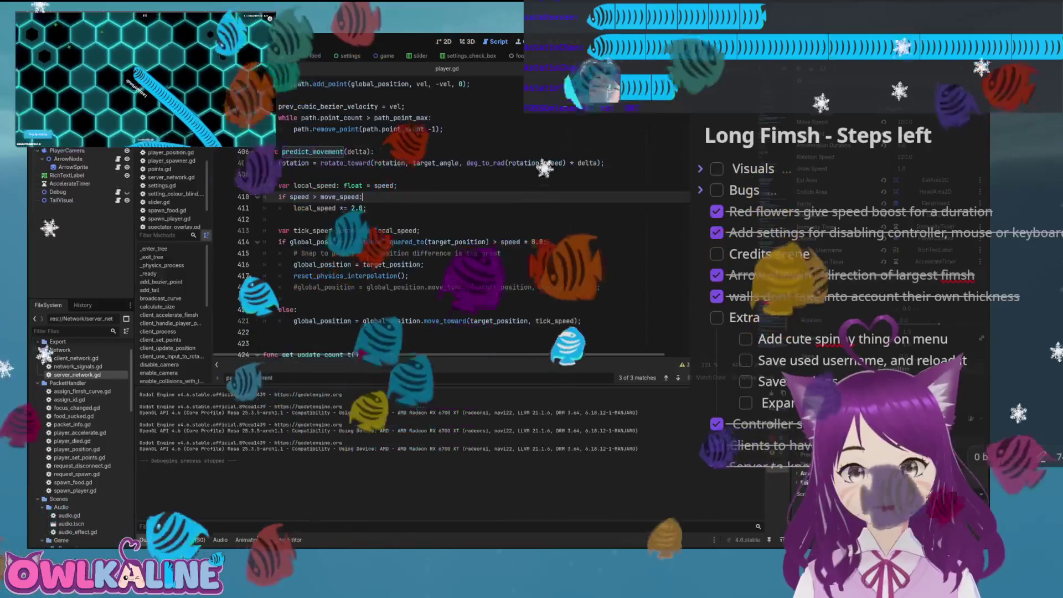
{"action": "left_click", "coordinate": [352, 207]}
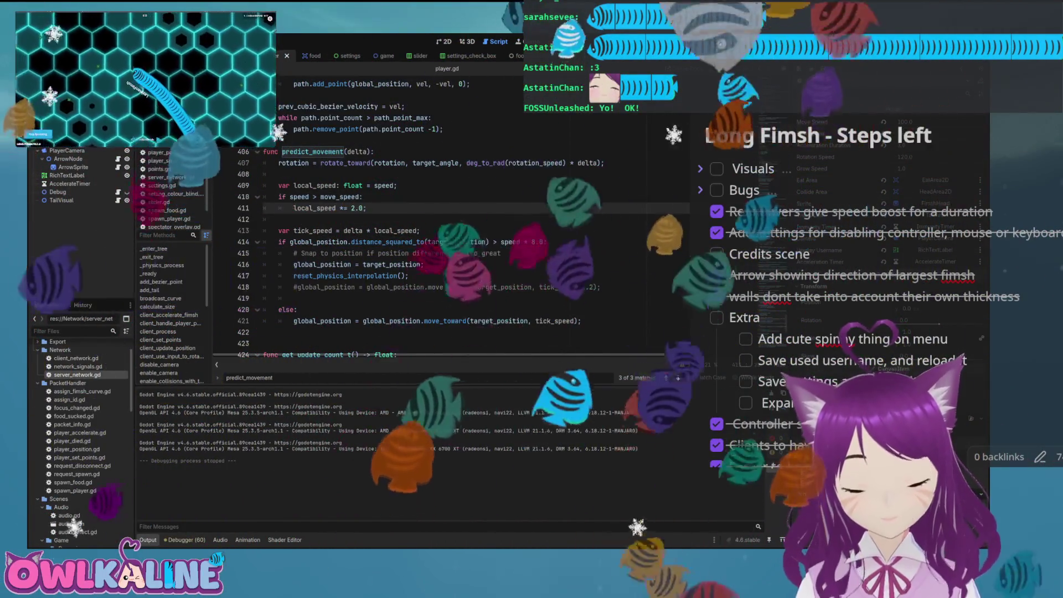
{"action": "left_click", "coordinate": [365, 208]}
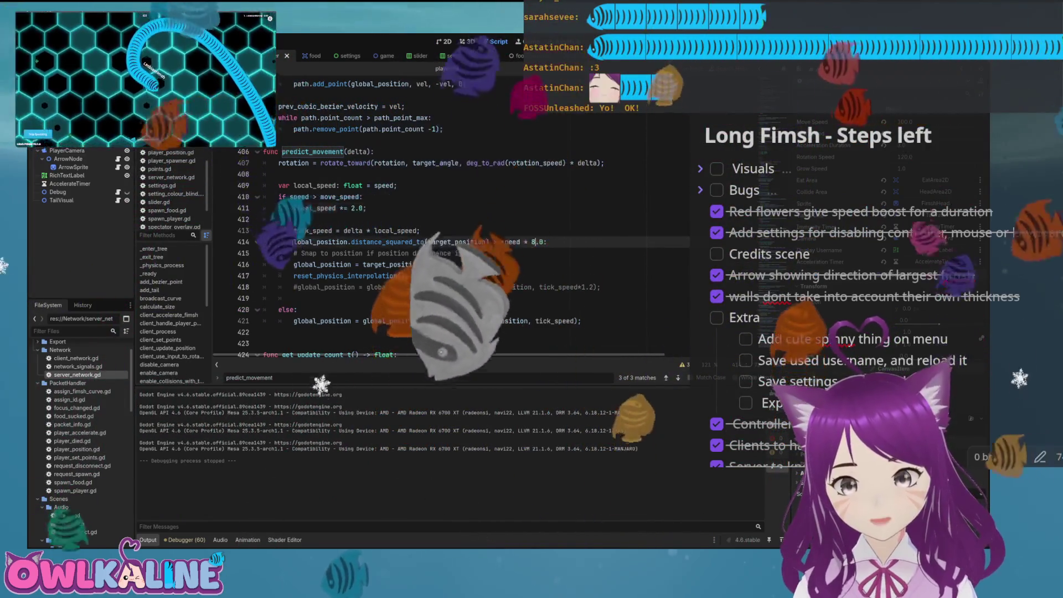
Add var limit_till_teleport: float = get_size()*2.0 below line 409 and save
{"action": "left_click", "coordinate": [398, 185]}
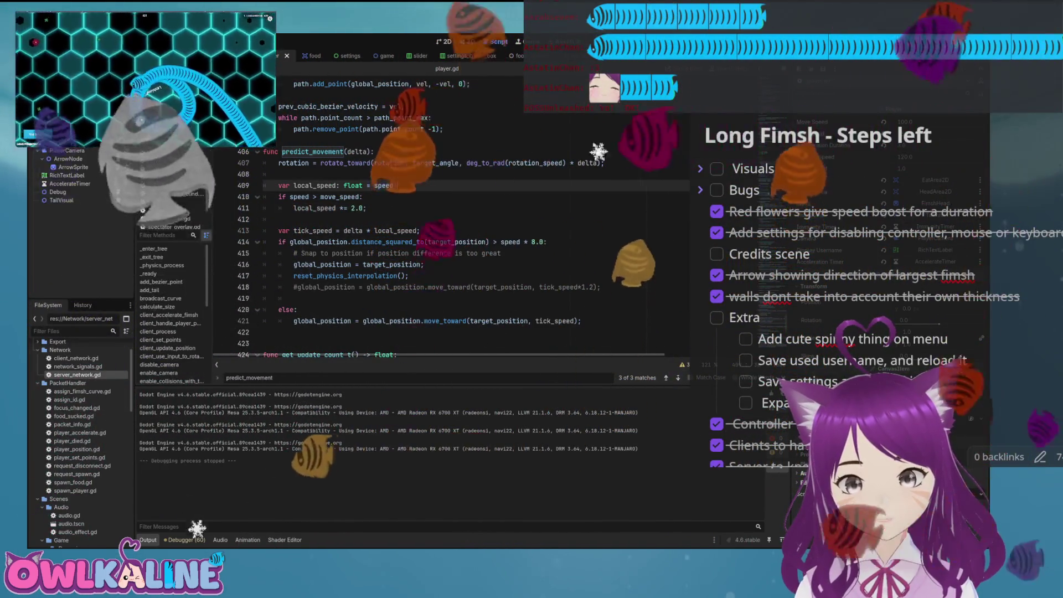
{"action": "key", "text": "Return"}
{"action": "type", "text": "var "}
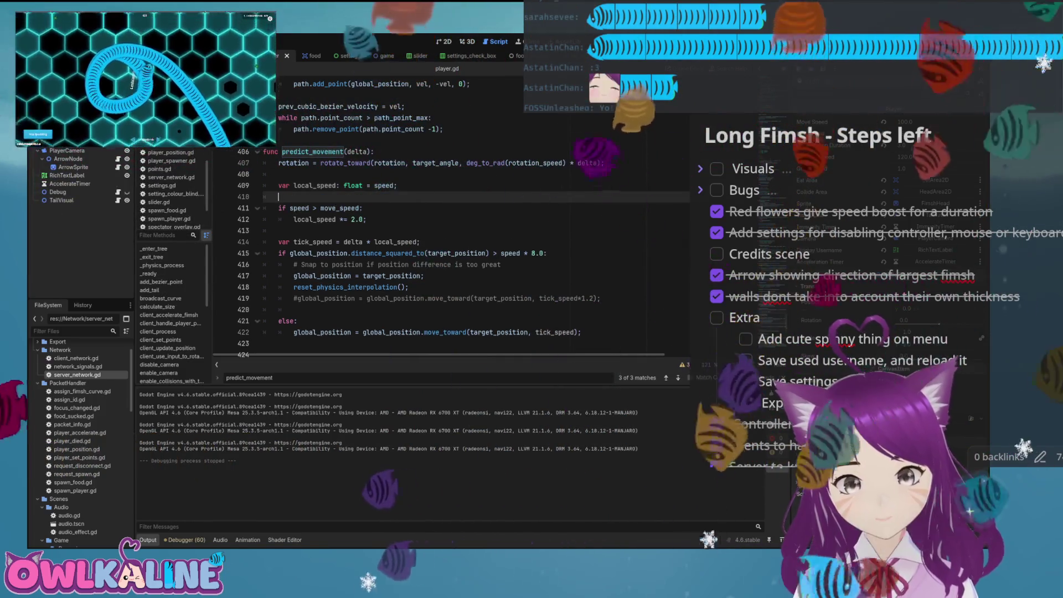
{"action": "type", "text": "l"}
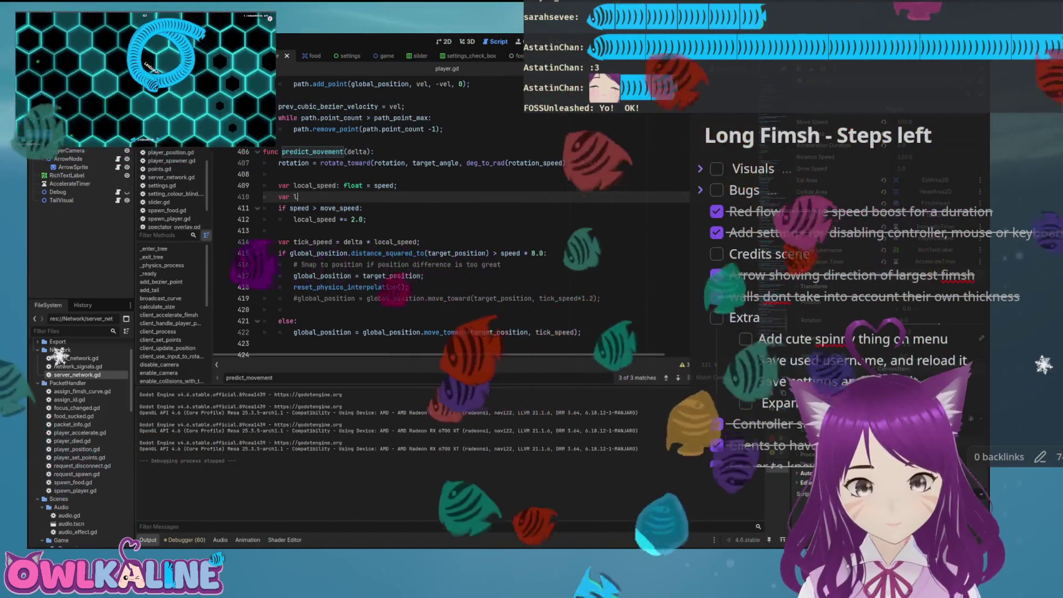
{"action": "type", "text": "imit_till_"}
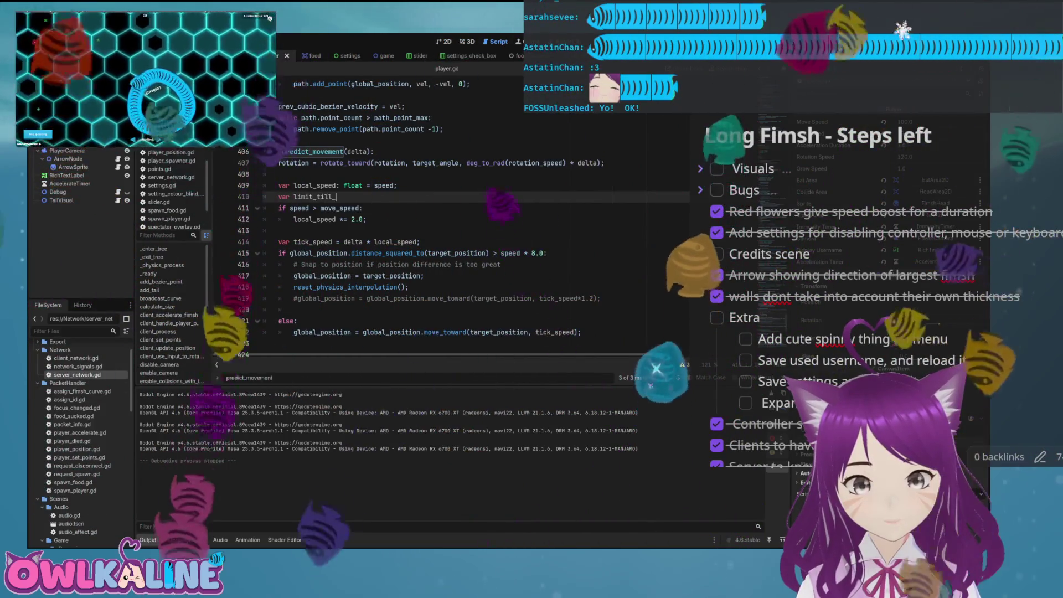
{"action": "type", "text": "teeleport"}
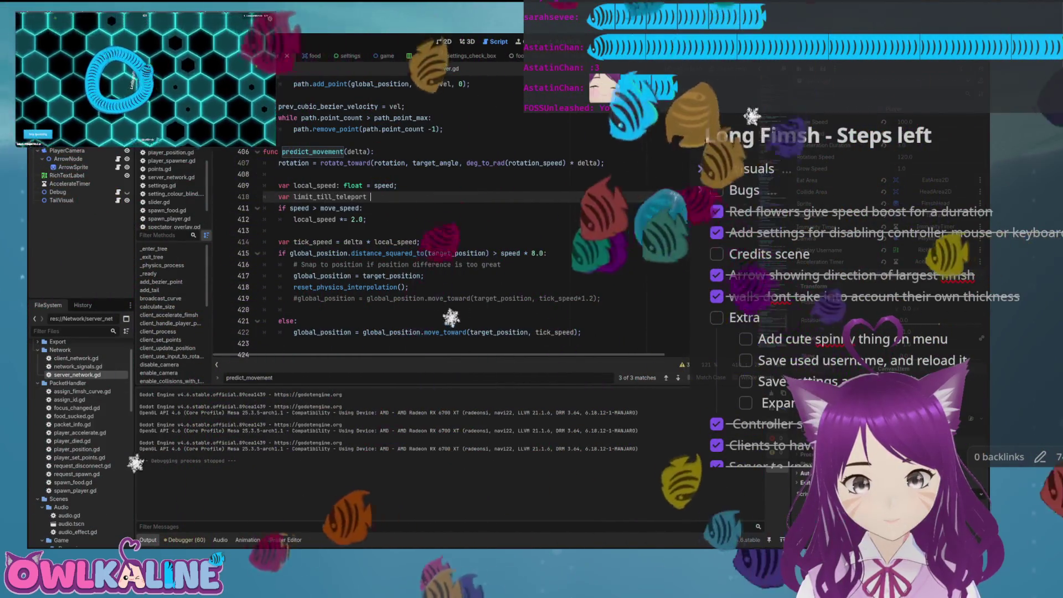
{"action": "type", "text": ": float "}
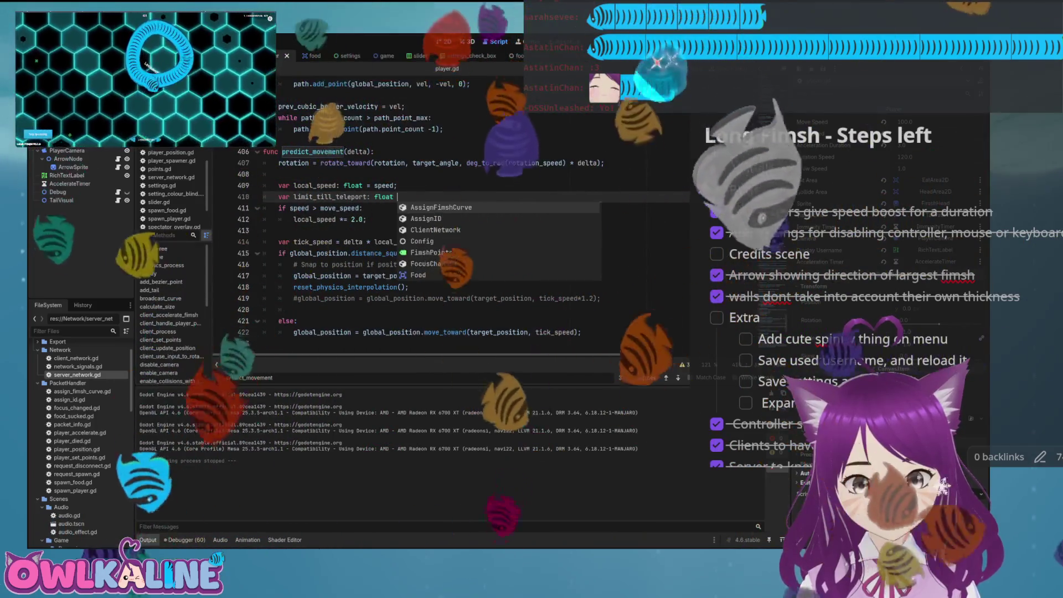
{"action": "type", "text": "= speed*"}
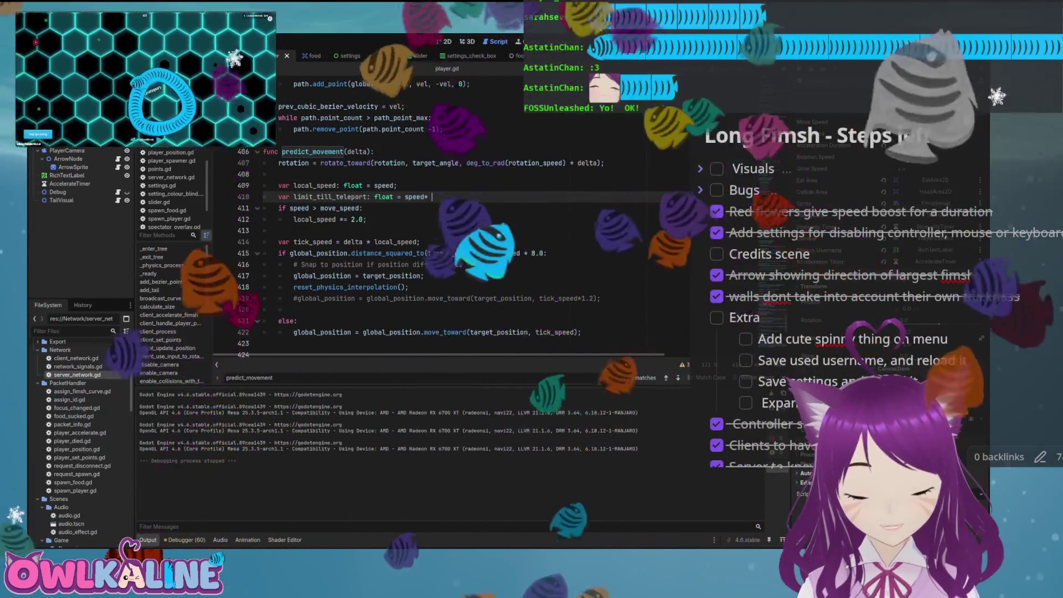
{"action": "type", "text": " 8.0;"}
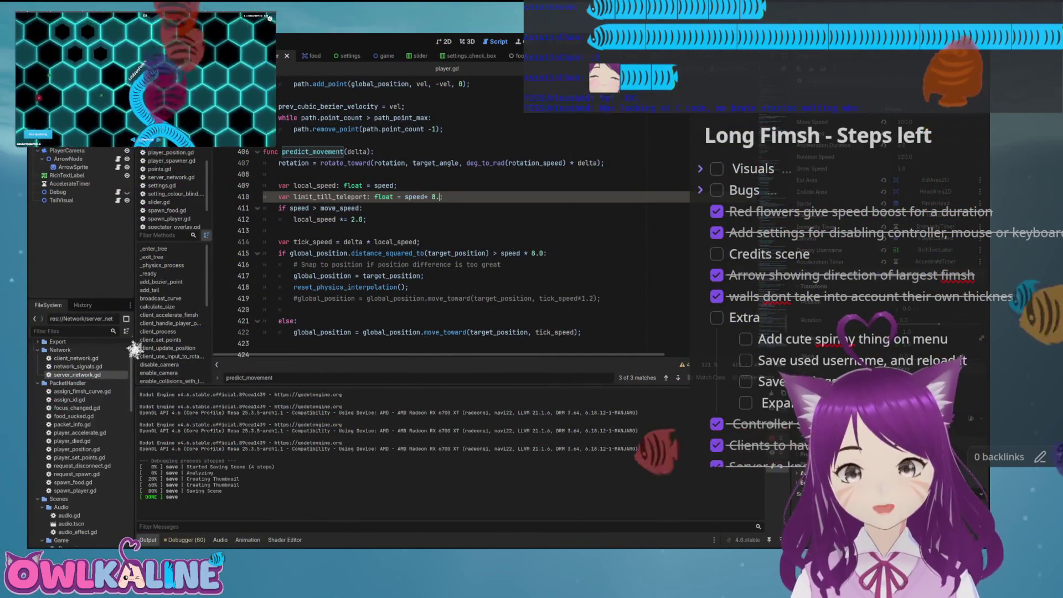
{"action": "key", "text": "BackSpace"}
{"action": "key", "text": "BackSpace"}
{"action": "key", "text": "BackSpace"}
{"action": "type", "text": "get"}
{"action": "key", "text": "Down"}
{"action": "key", "text": "Return"}
{"action": "type", "text": "*"}
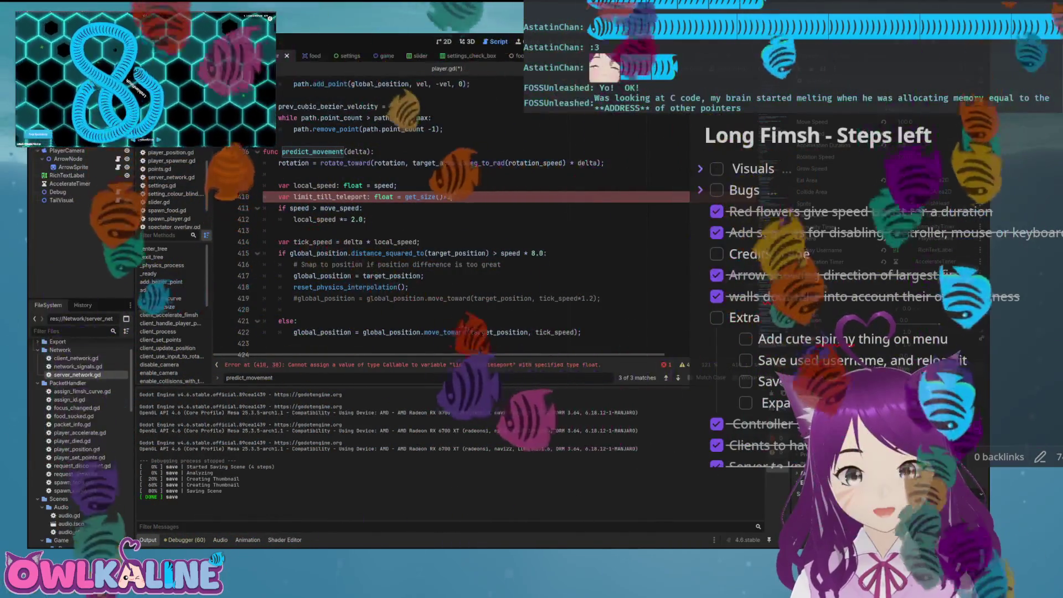
{"action": "type", "text": "2.0;"}
{"action": "left_click", "coordinate": [278, 230]}
{"action": "key", "text": "ctrl+s"}
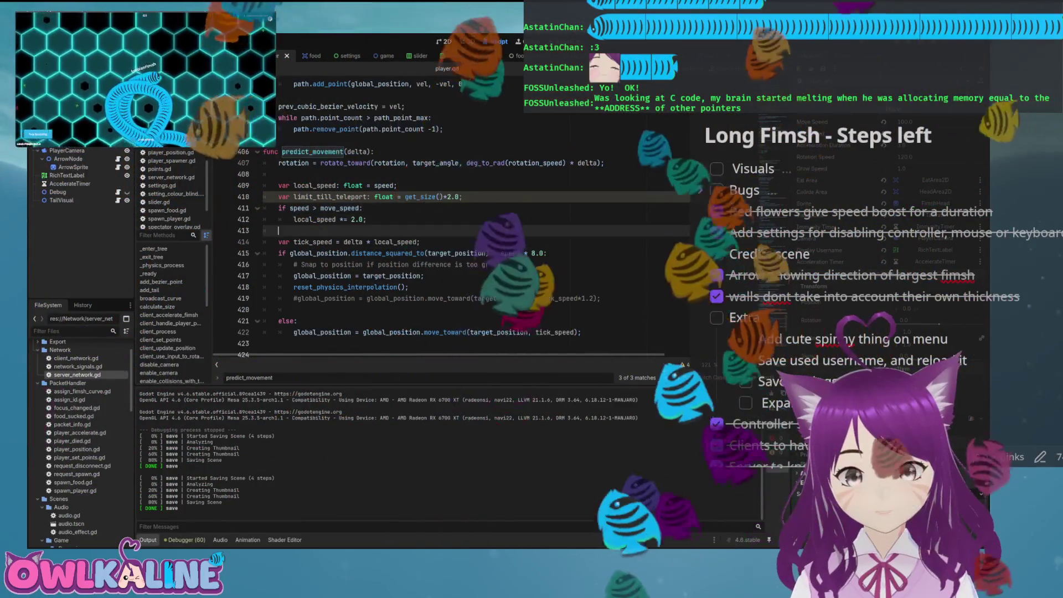
Replace the speed * 8.0 snap threshold with limit_till_teleport and run the game
{"action": "left_click_drag", "start_coordinate": [505, 253], "coordinate": [544, 253]}
{"action": "key", "text": "BackSpace"}
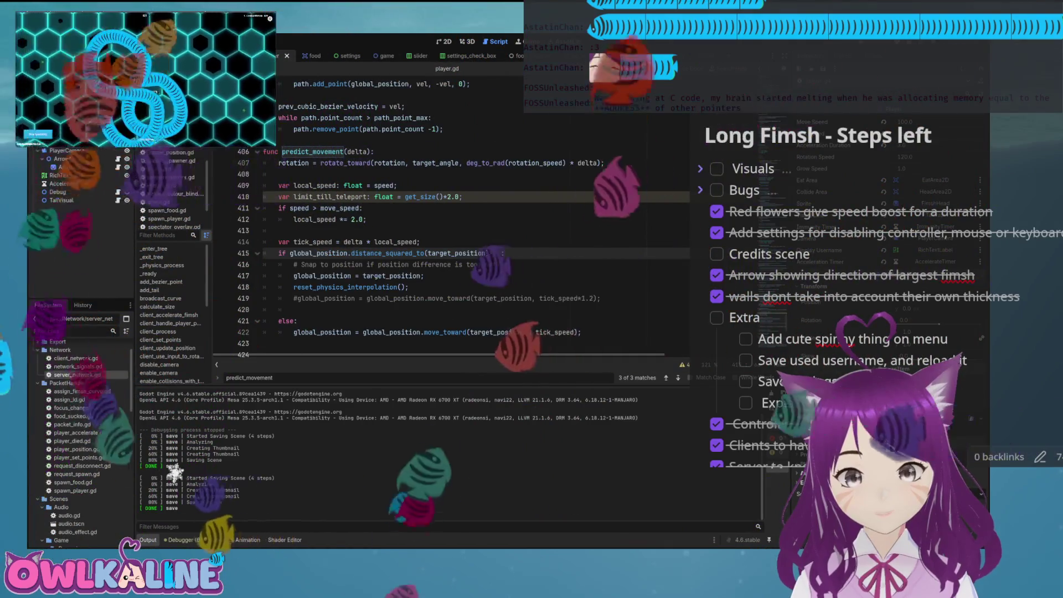
{"action": "type", "text": "limit_till_teleport"}
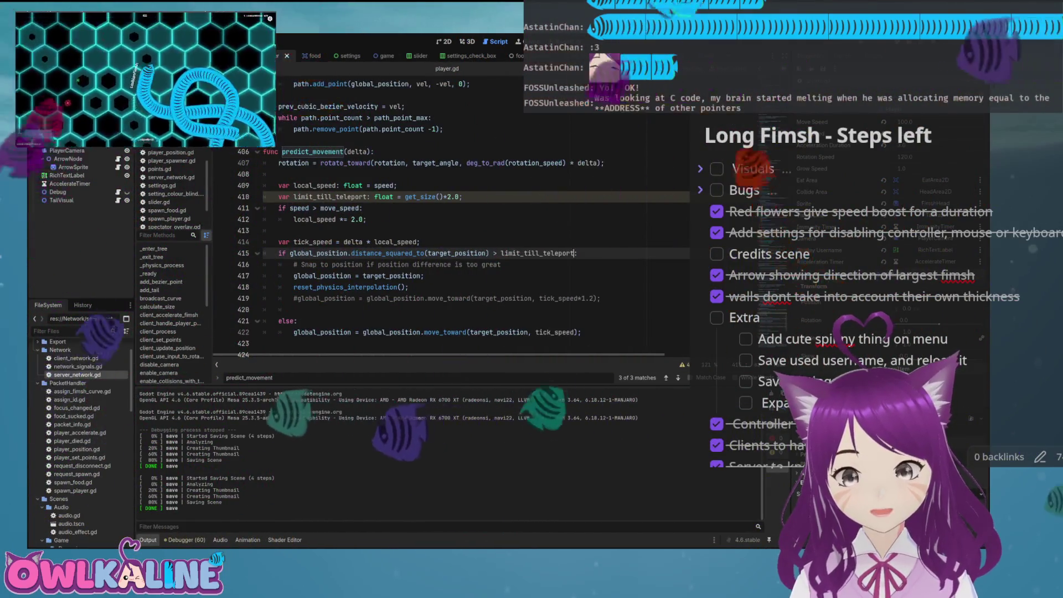
{"action": "left_click", "coordinate": [421, 242]}
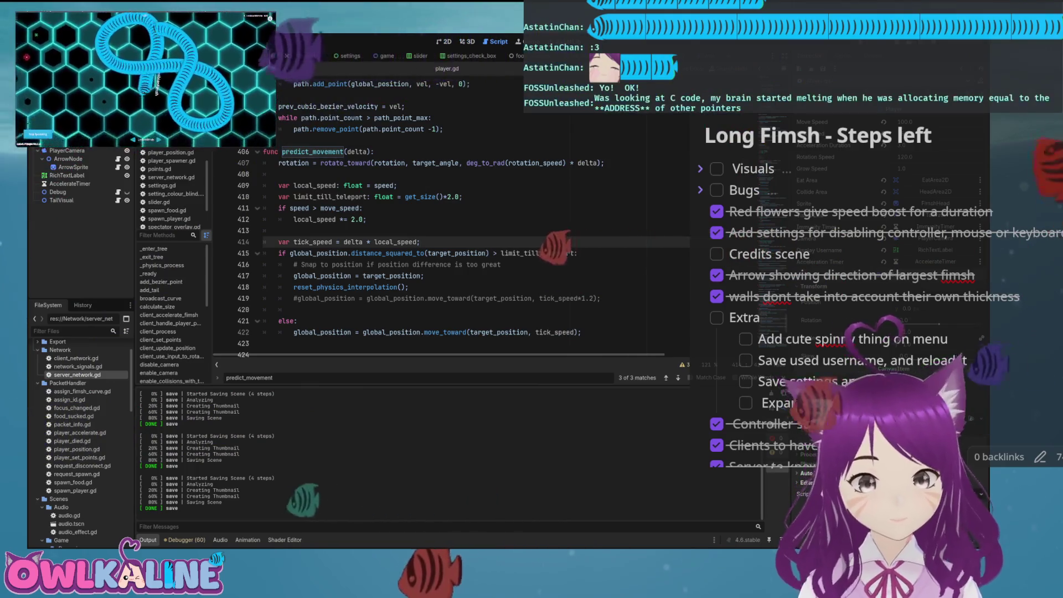
{"action": "key", "text": "F5"}
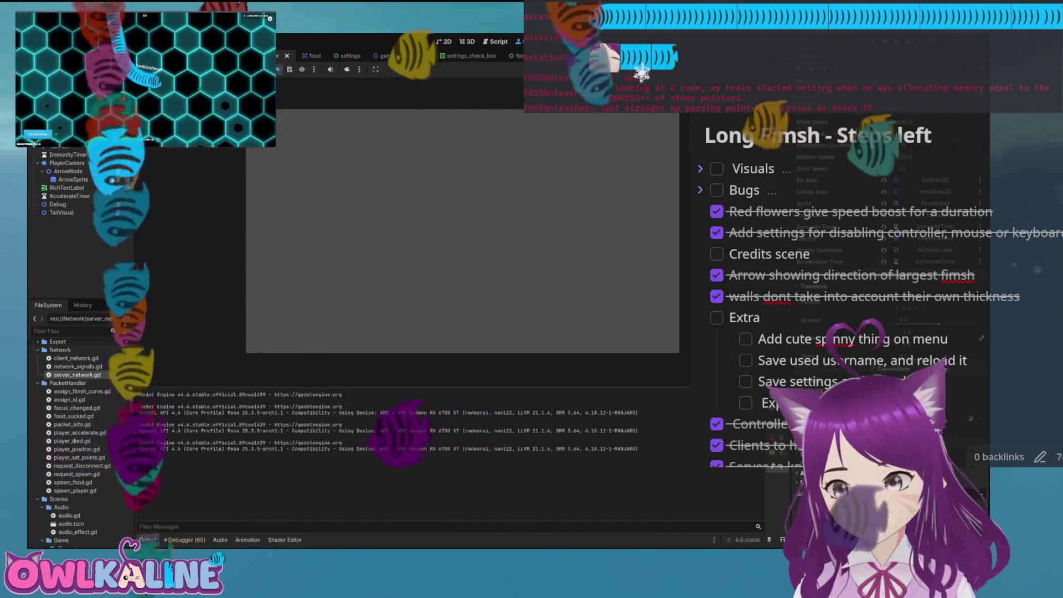
Delete the speed boost lines 411–412, save, and playtest the game again
{"action": "key", "text": "F8"}
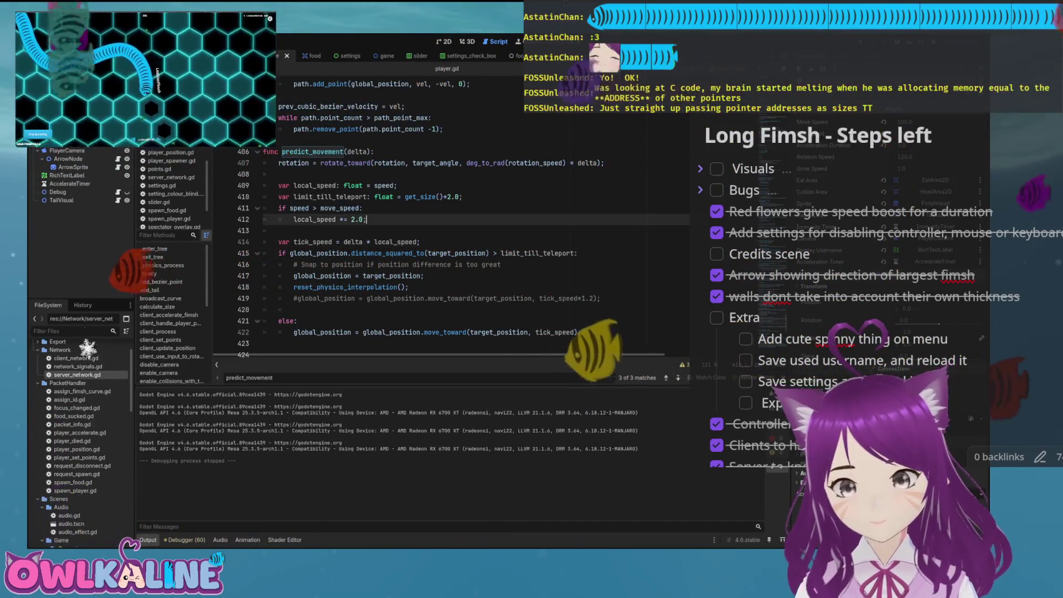
{"action": "key", "text": "shift+Up"}
{"action": "key", "text": "shift+Up"}
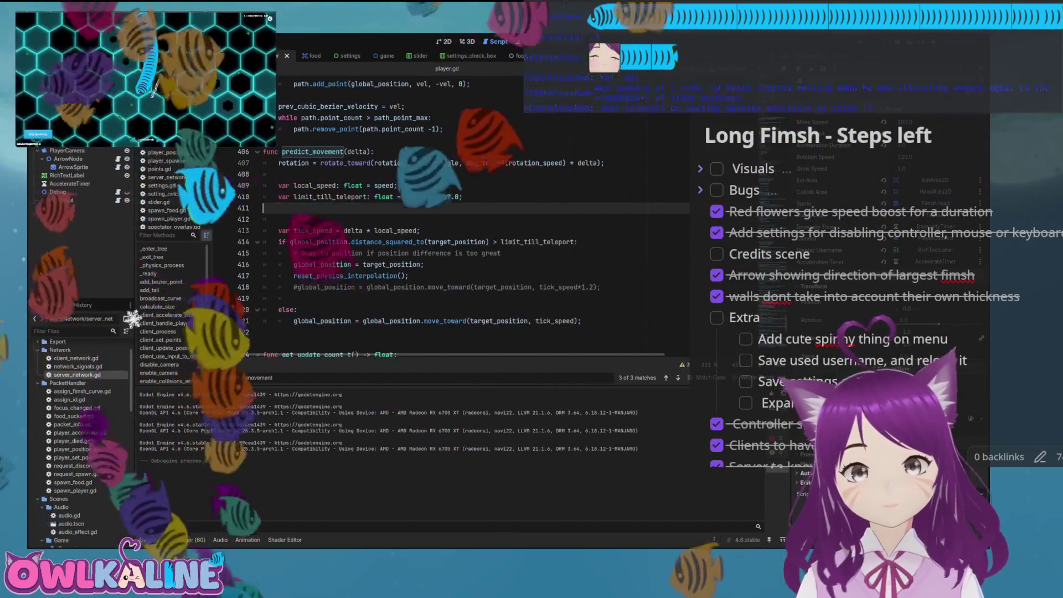
{"action": "key", "text": "BackSpace"}
{"action": "key", "text": "ctrl+s"}
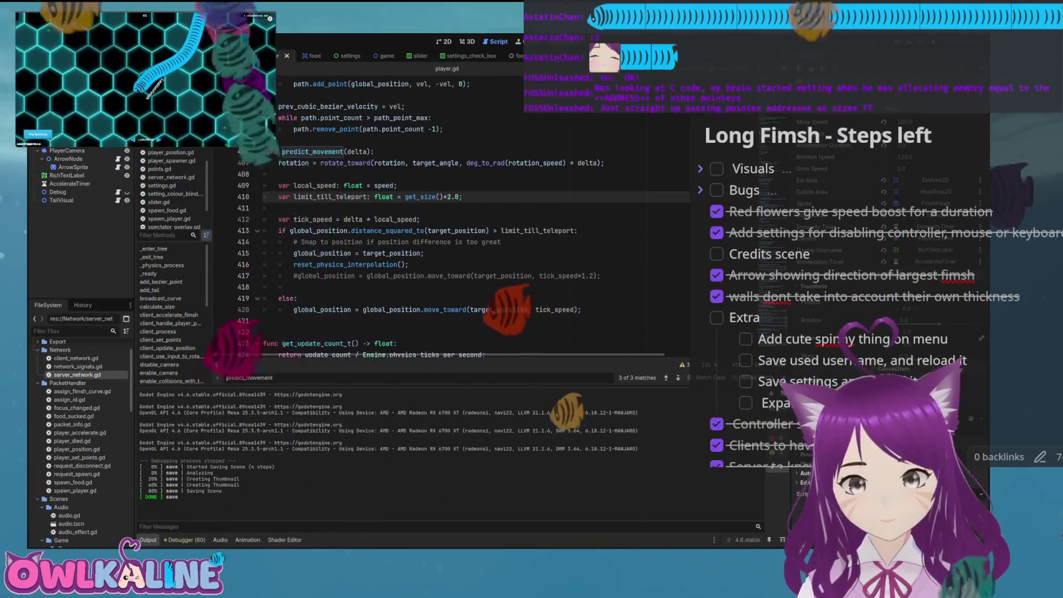
{"action": "key", "text": "F5"}
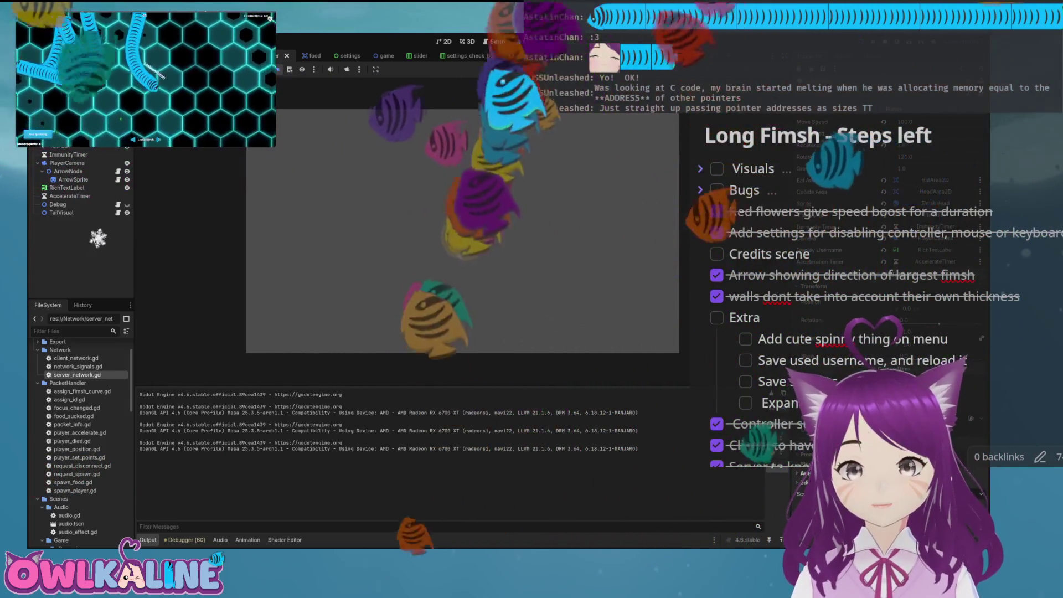
{"action": "key", "text": "F8"}
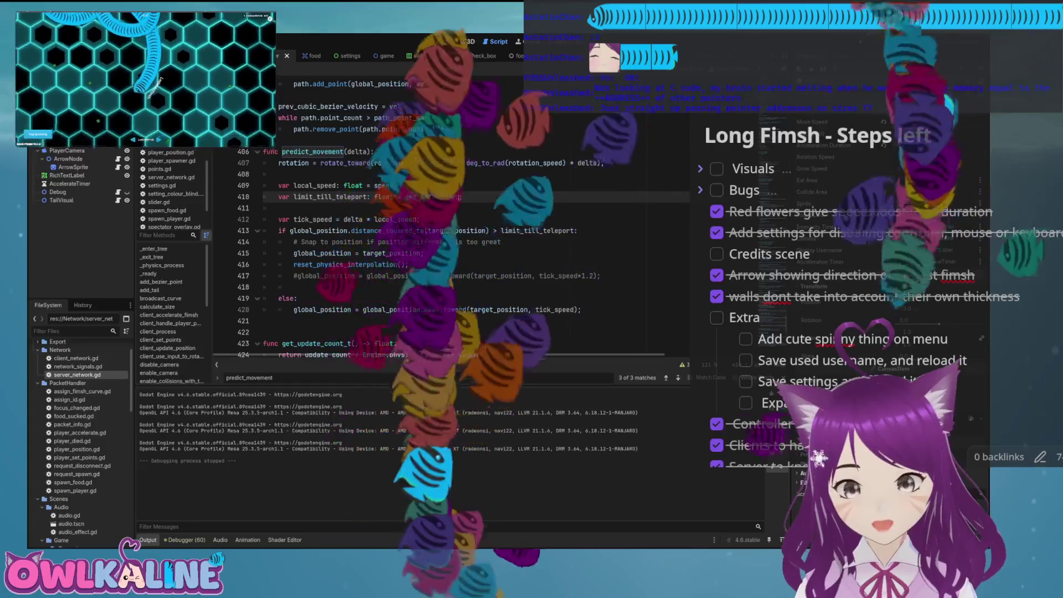
Save player.gd with the get_size()*get_size() teleport limit and run the game
{"action": "left_click", "coordinate": [397, 185]}
{"action": "key", "text": "ctrl+s"}
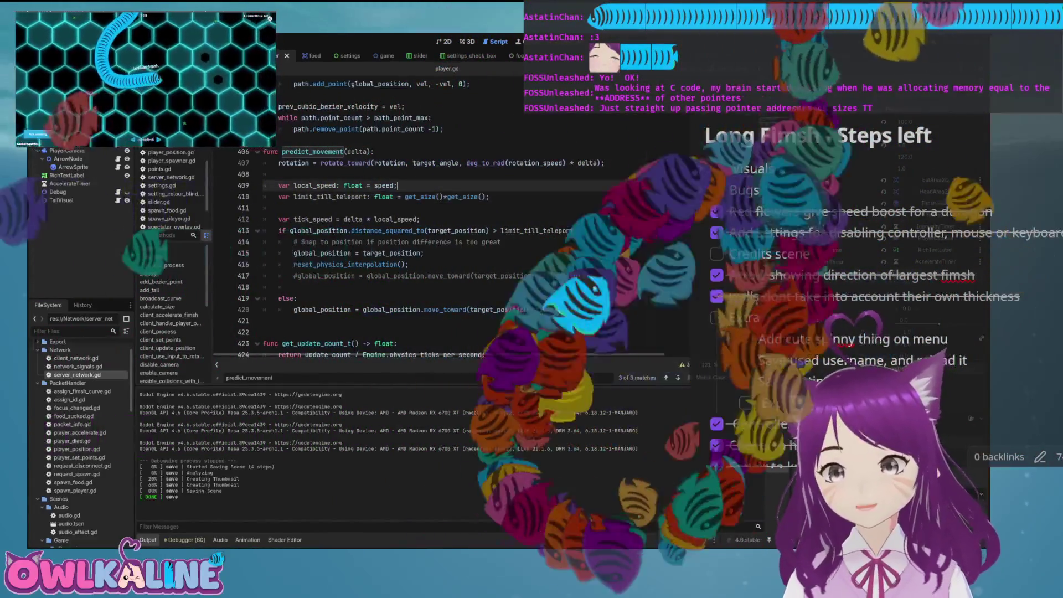
{"action": "key", "text": "F5"}
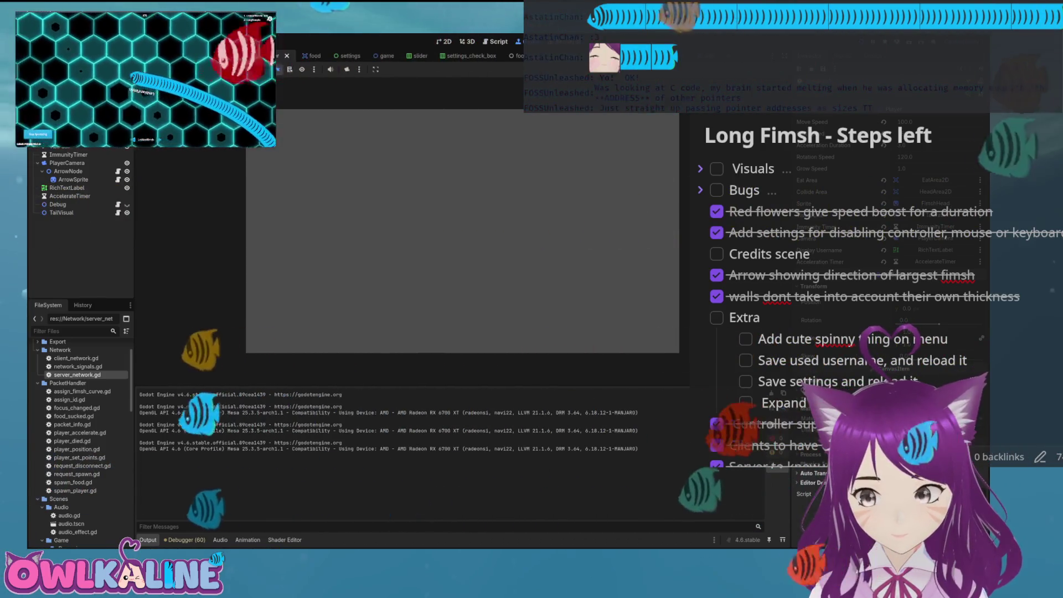
Stop the game and undo the local_speed and limit_till_teleport edits, then save
{"action": "key", "text": "F8"}
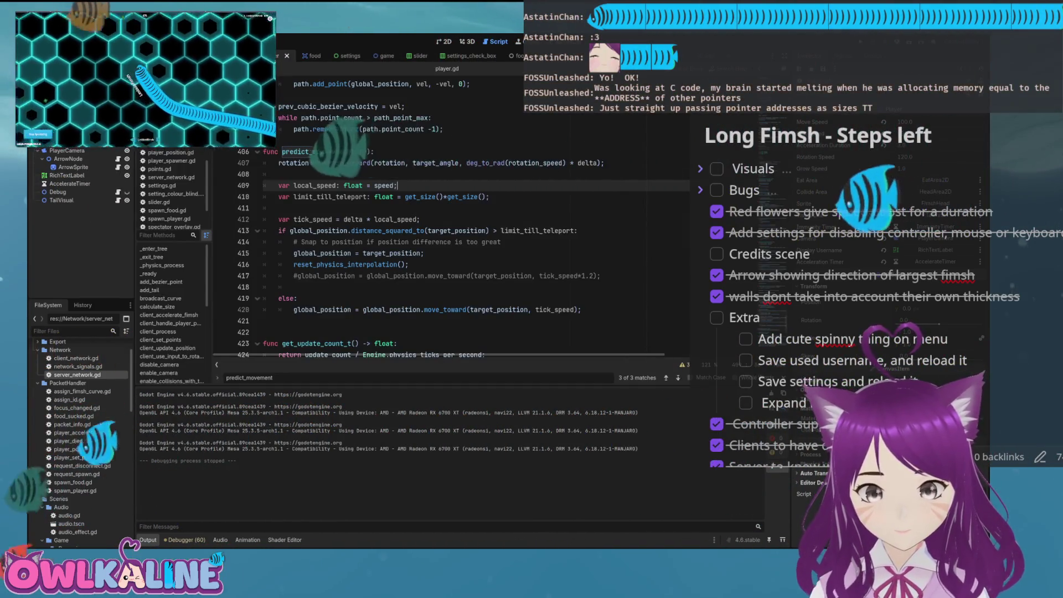
{"action": "key", "text": "ctrl+z"}
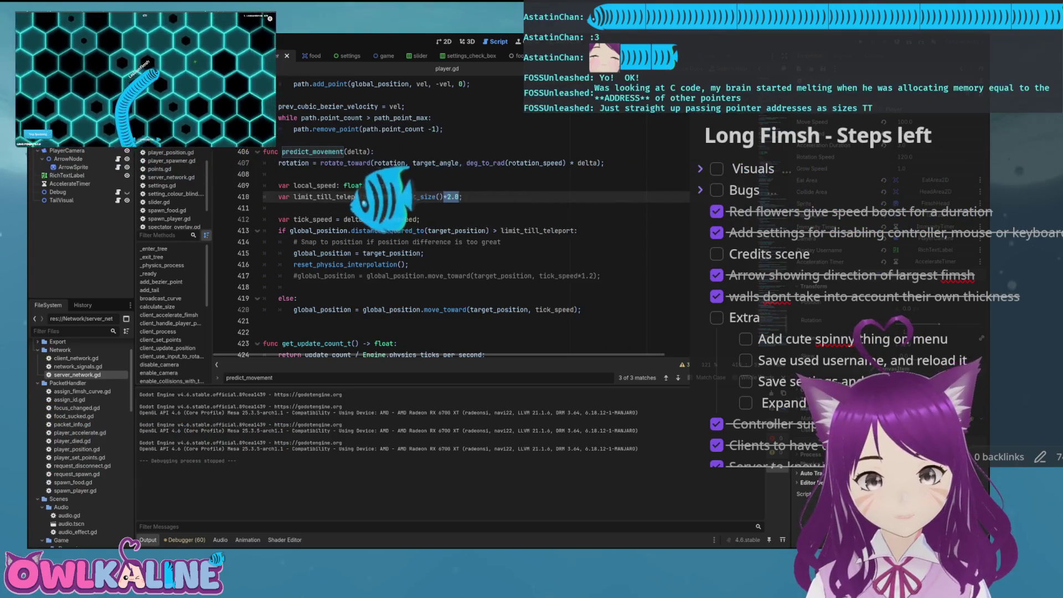
{"action": "key", "text": "ctrl+z"}
{"action": "key", "text": "ctrl+z"}
{"action": "key", "text": "ctrl+z"}
{"action": "key", "text": "ctrl+z"}
{"action": "key", "text": "ctrl+z"}
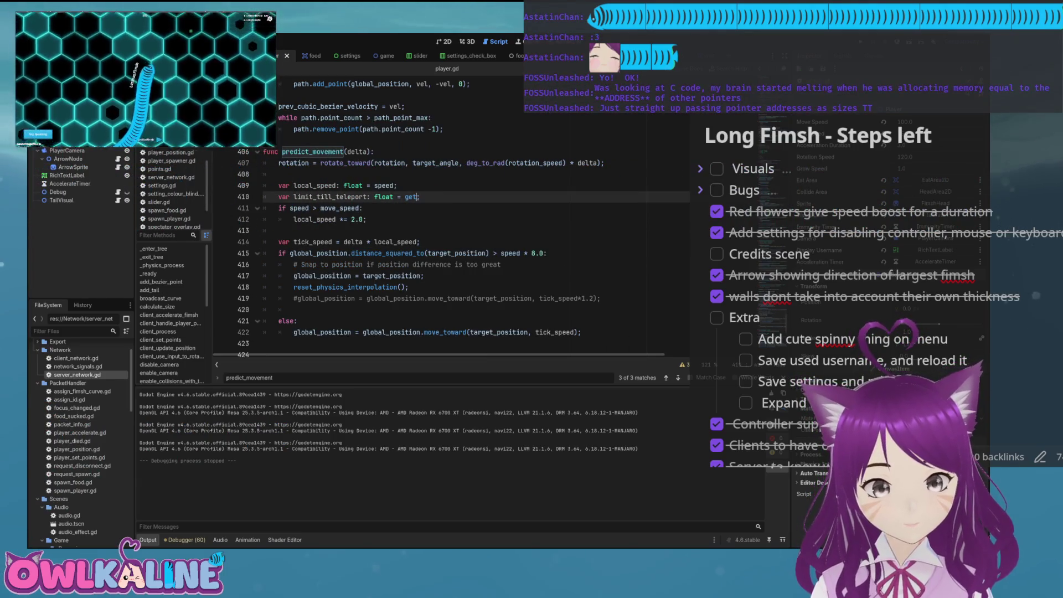
{"action": "key", "text": "ctrl+z"}
{"action": "key", "text": "ctrl+z"}
{"action": "key", "text": "ctrl+z"}
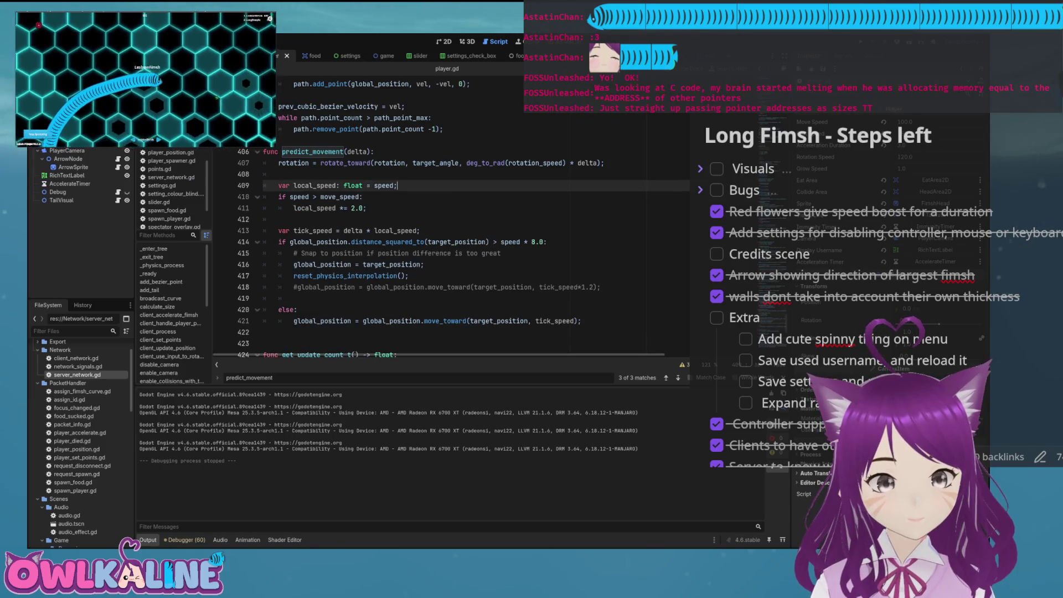
{"action": "key", "text": "ctrl+z"}
{"action": "key", "text": "ctrl+z"}
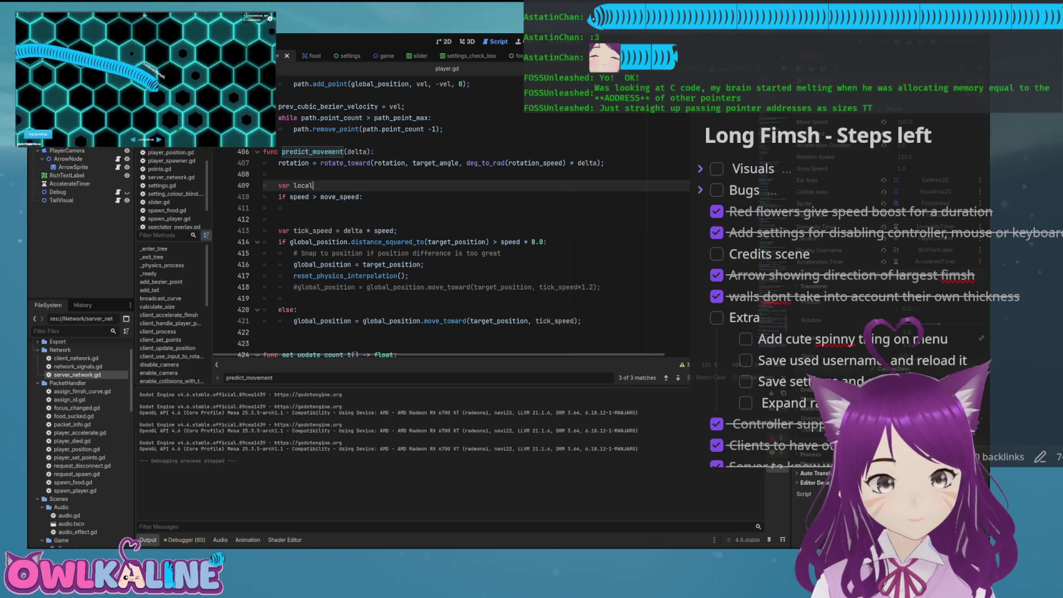
{"action": "key", "text": "ctrl+z"}
{"action": "key", "text": "ctrl+z"}
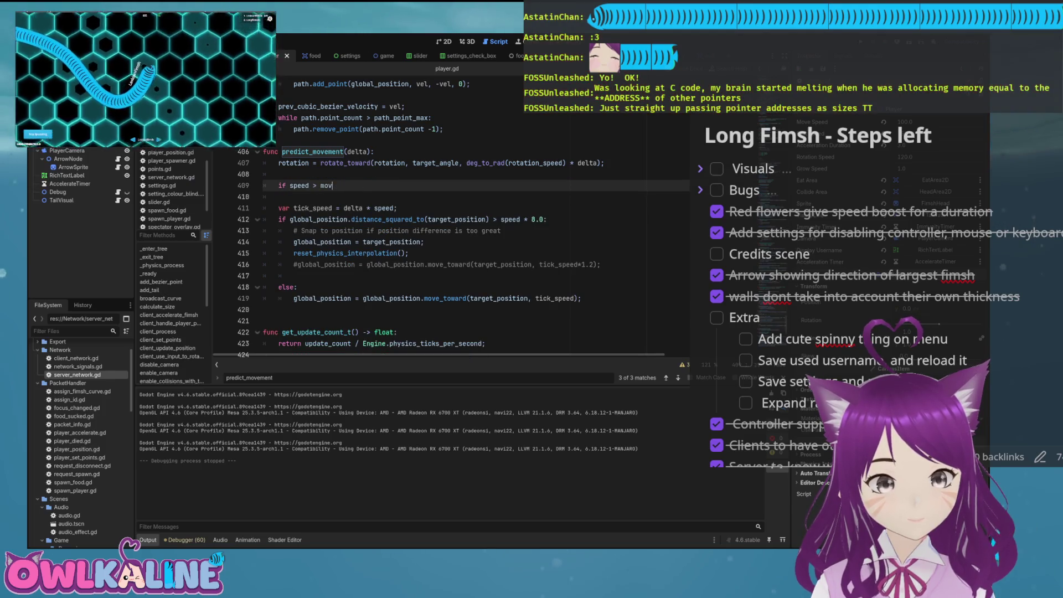
{"action": "key", "text": "ctrl+z"}
{"action": "key", "text": "ctrl+z"}
{"action": "key", "text": "ctrl+z"}
{"action": "key", "text": "ctrl+s"}
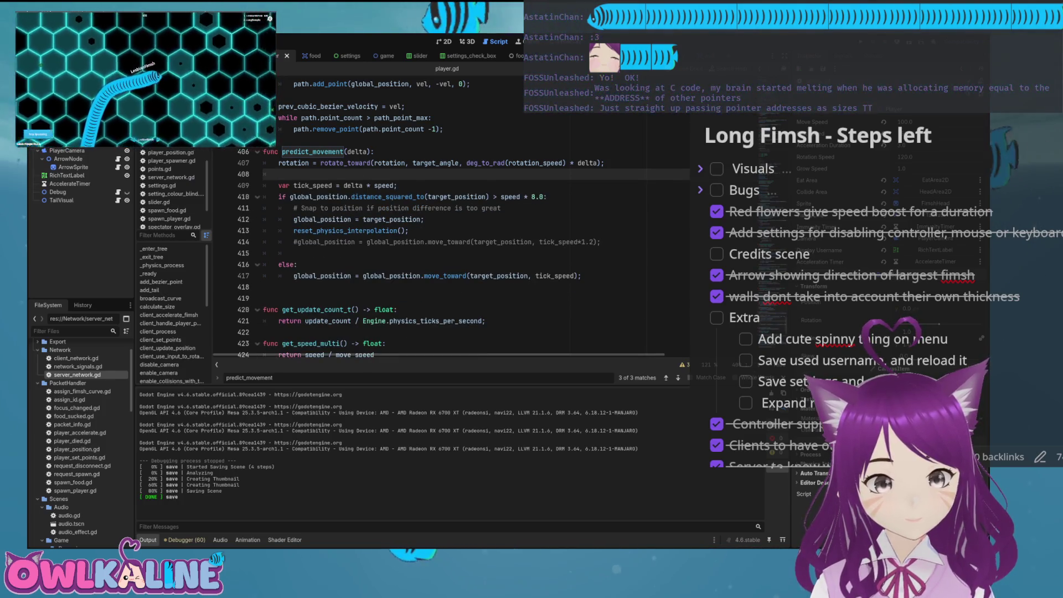
Set line 410's snap threshold to tick_speed * 4.0, save, and run the game
{"action": "key", "text": "ctrl+z"}
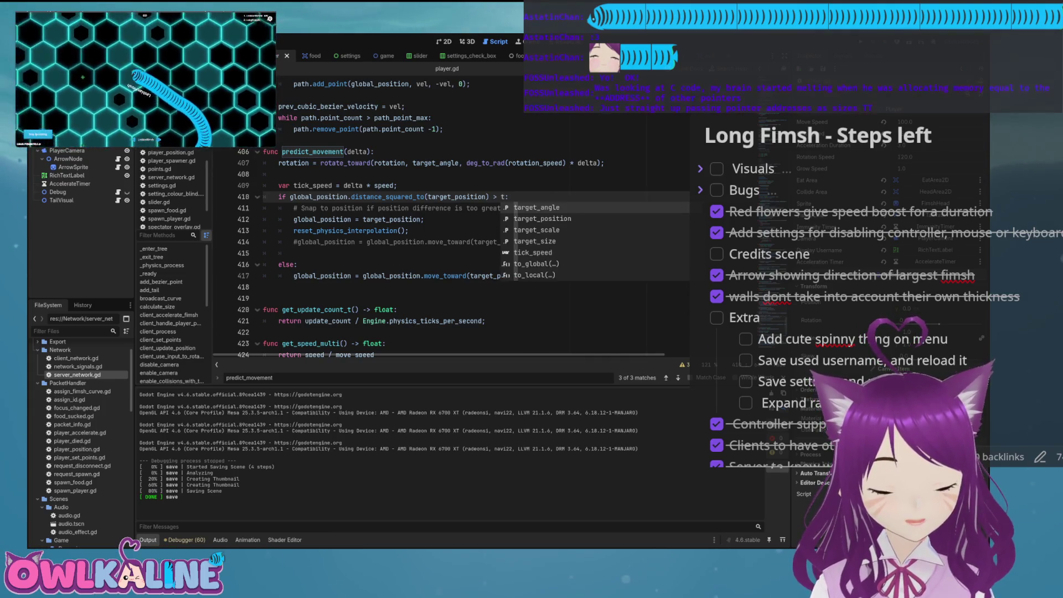
{"action": "key", "text": "Return"}
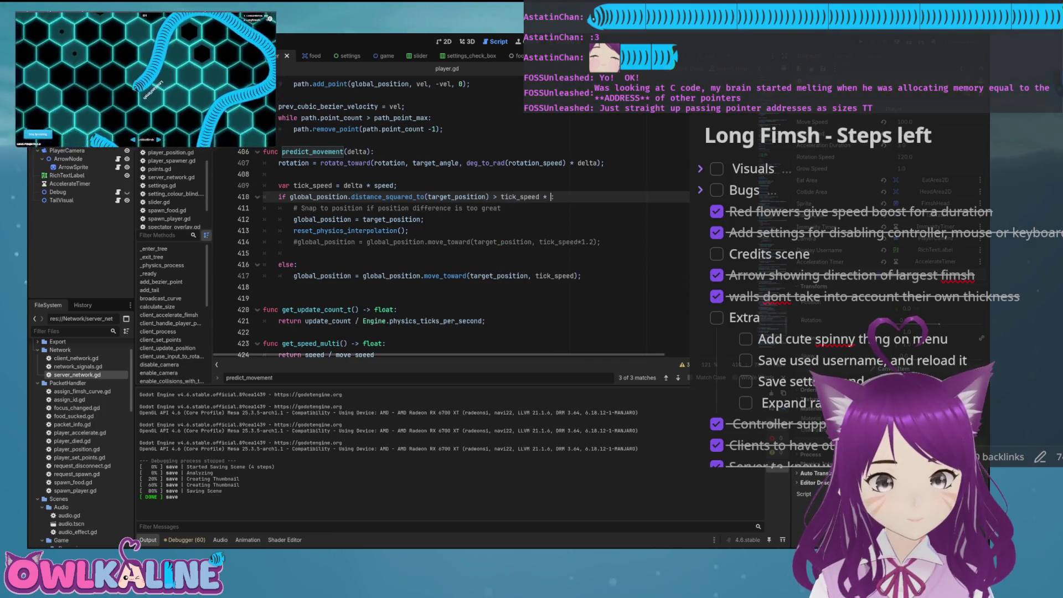
{"action": "type", "text": "4.0:"}
{"action": "key", "text": "ctrl+s"}
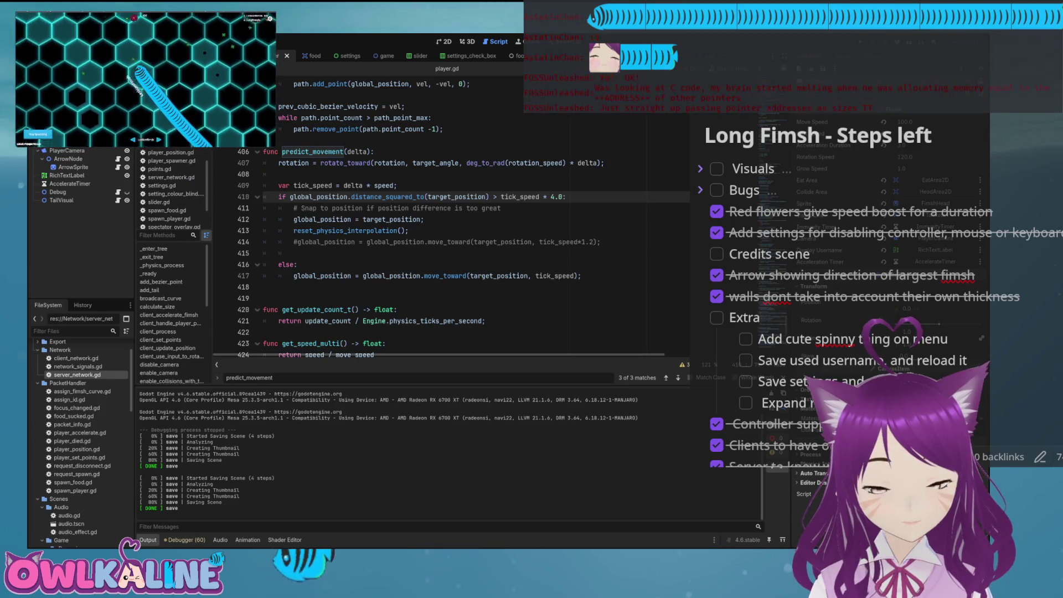
{"action": "key", "text": "ctrl+s"}
{"action": "key", "text": "F5"}
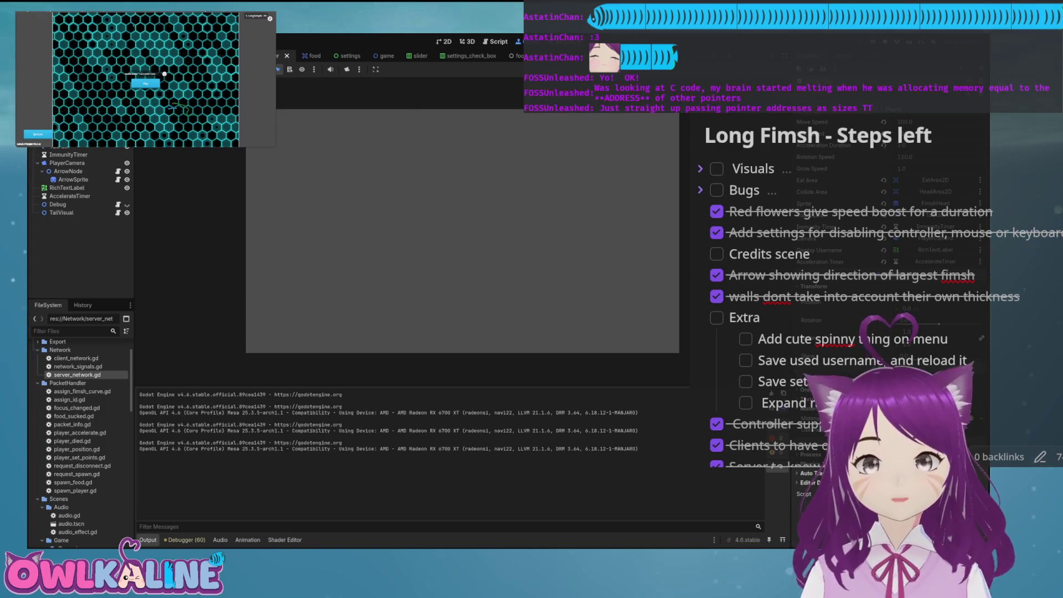
Stop the test run and leave spectator mode in the game client
{"action": "key", "text": "F8"}
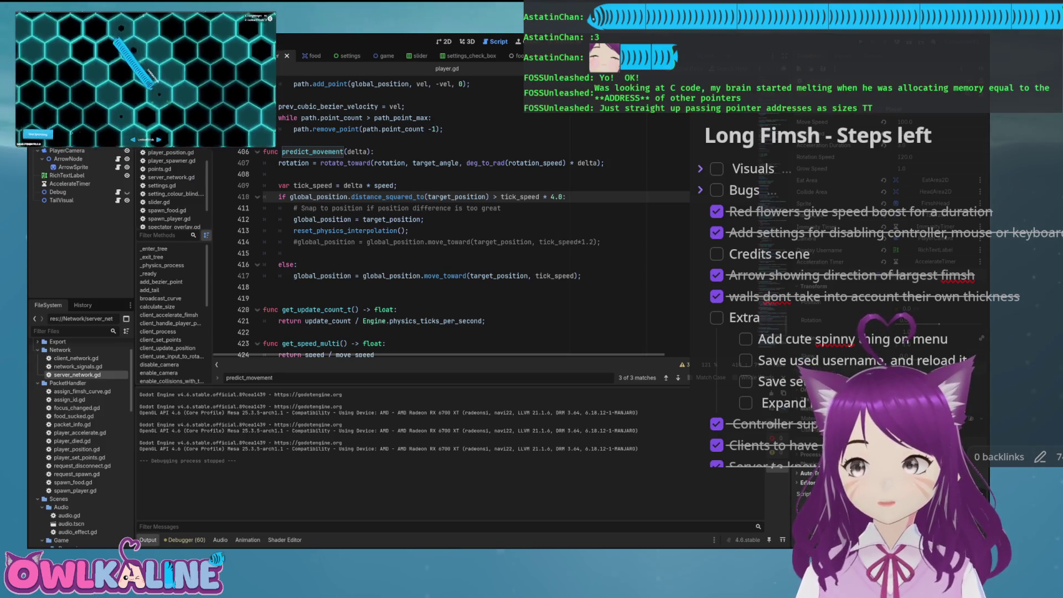
{"action": "left_click", "coordinate": [44, 135]}
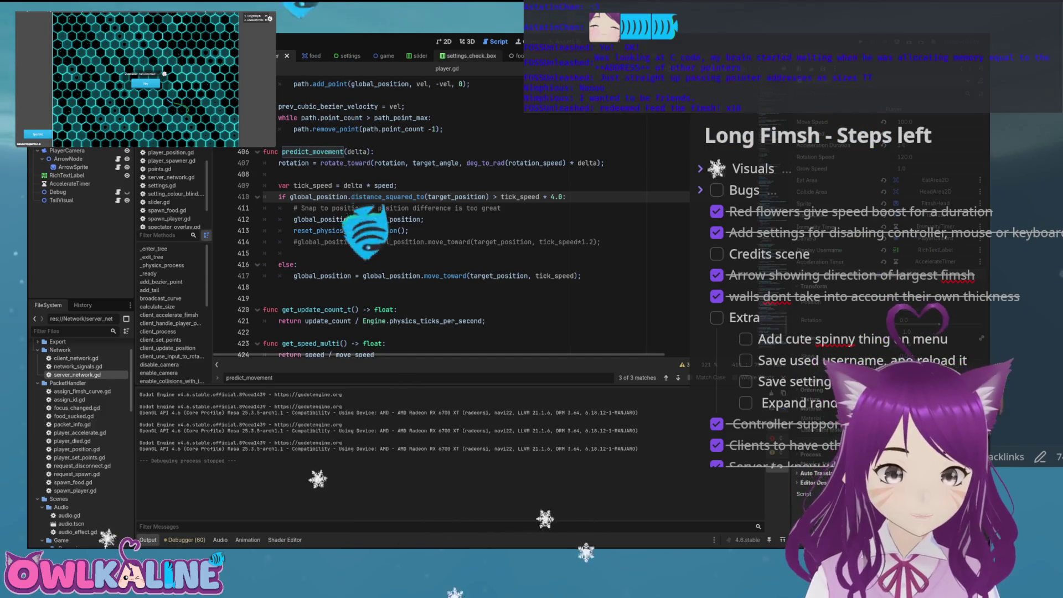
Resize the fish's HeadCollision circle in the 2D view and save the player scene
{"action": "key", "text": "ctrl+F1"}
{"action": "scroll", "coordinate": [473, 262], "scroll_direction": "up", "scroll_amount": 10}
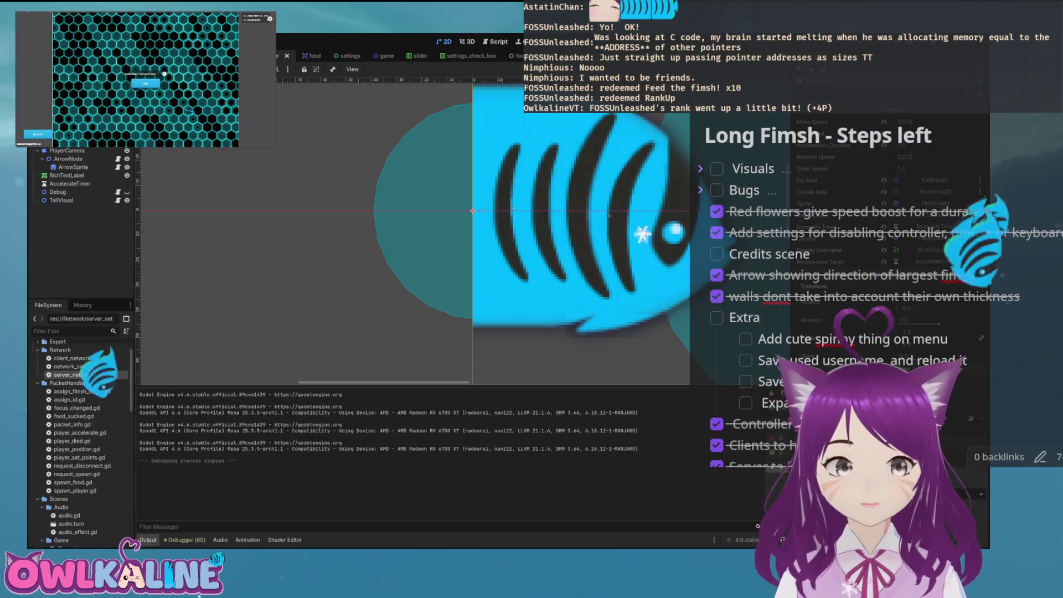
{"action": "left_click", "coordinate": [513, 209]}
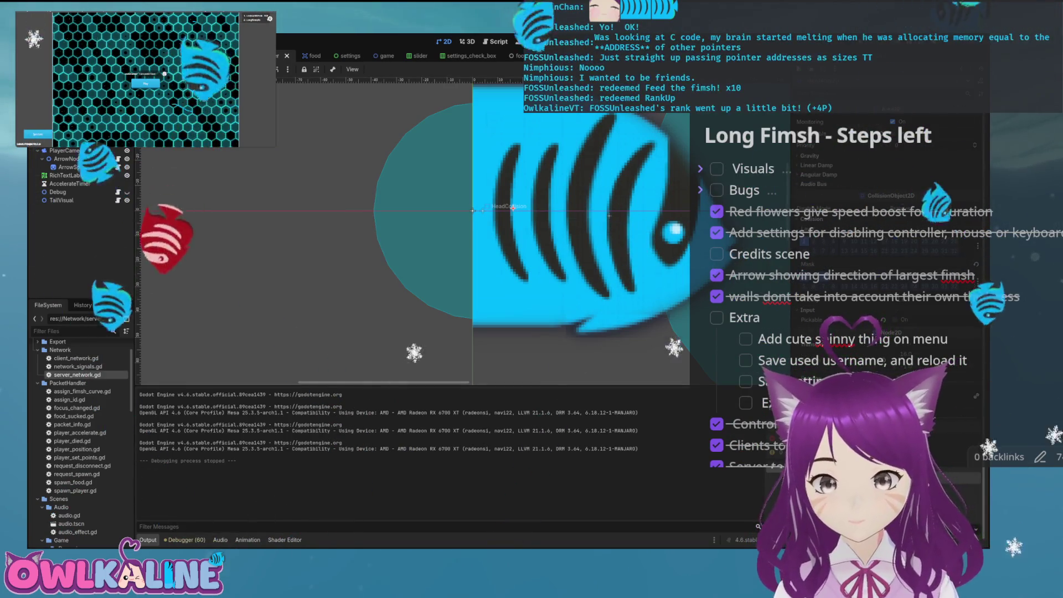
{"action": "scroll", "coordinate": [513, 208], "scroll_direction": "up", "scroll_amount": 4}
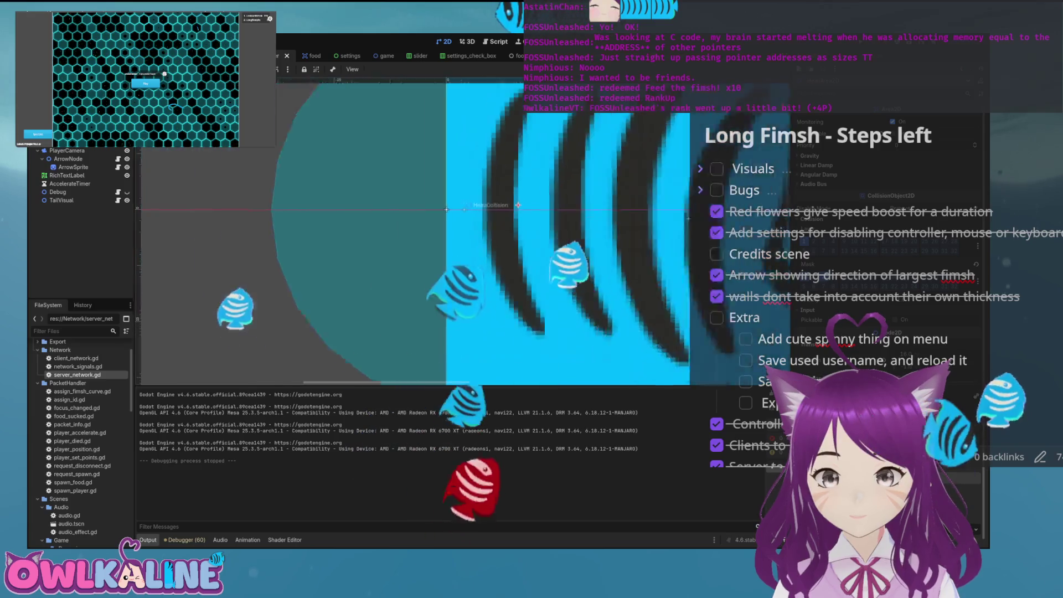
{"action": "scroll", "coordinate": [501, 209], "scroll_direction": "down", "scroll_amount": 10}
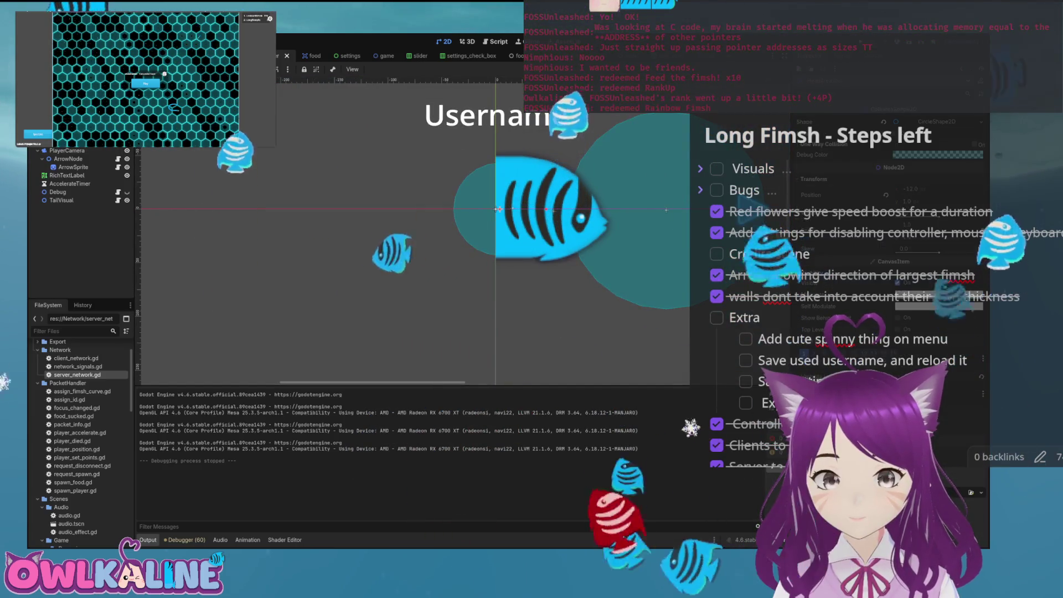
{"action": "scroll", "coordinate": [508, 230], "scroll_direction": "up", "scroll_amount": 6}
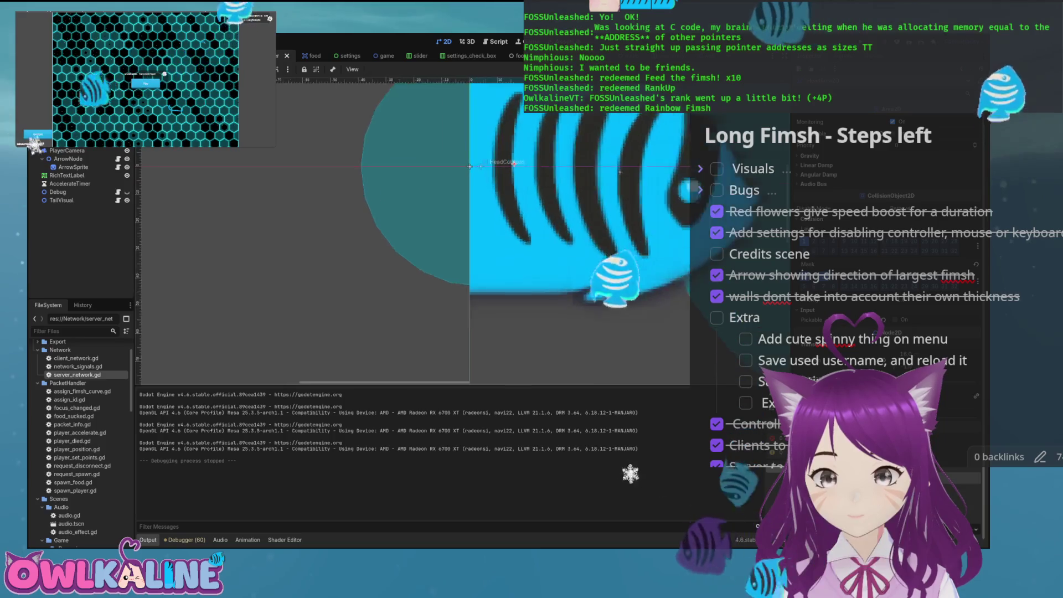
{"action": "scroll", "coordinate": [443, 111], "scroll_direction": "up", "scroll_amount": 1}
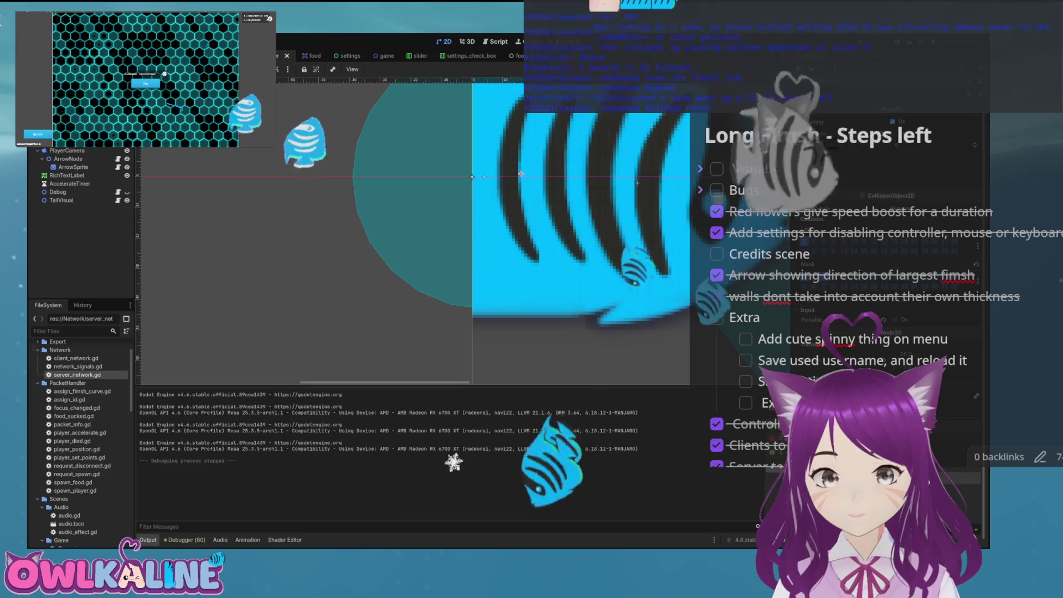
{"action": "key", "text": "ctrl+h"}
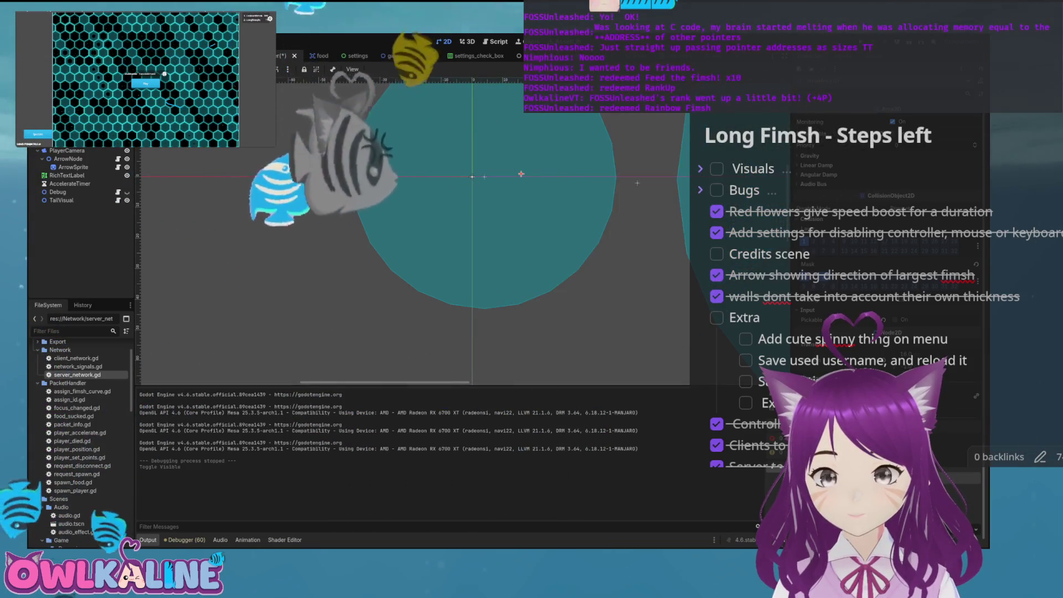
{"action": "left_click", "coordinate": [484, 177]}
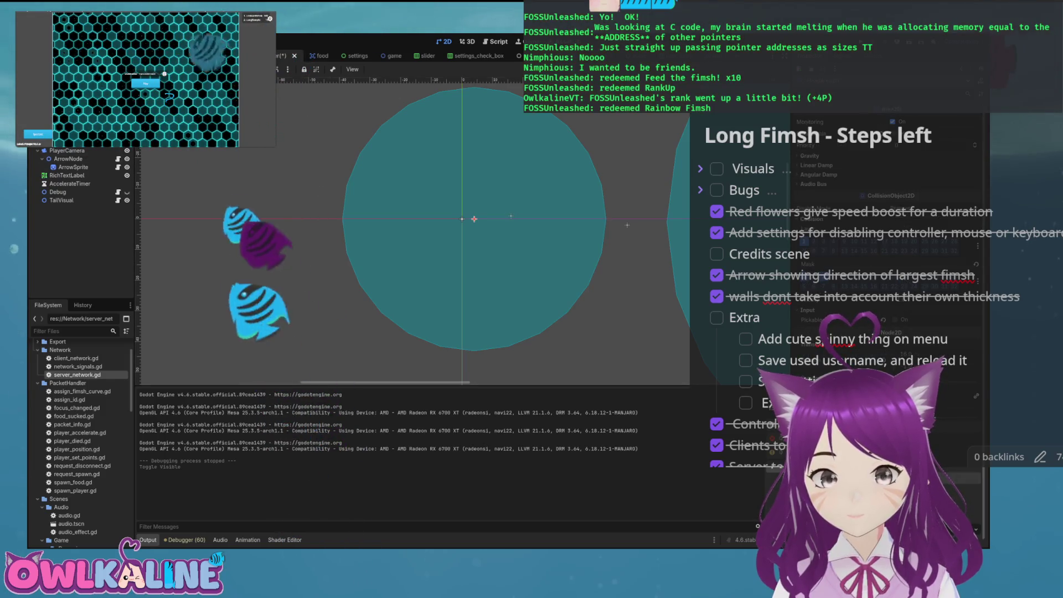
{"action": "left_click", "coordinate": [511, 216]}
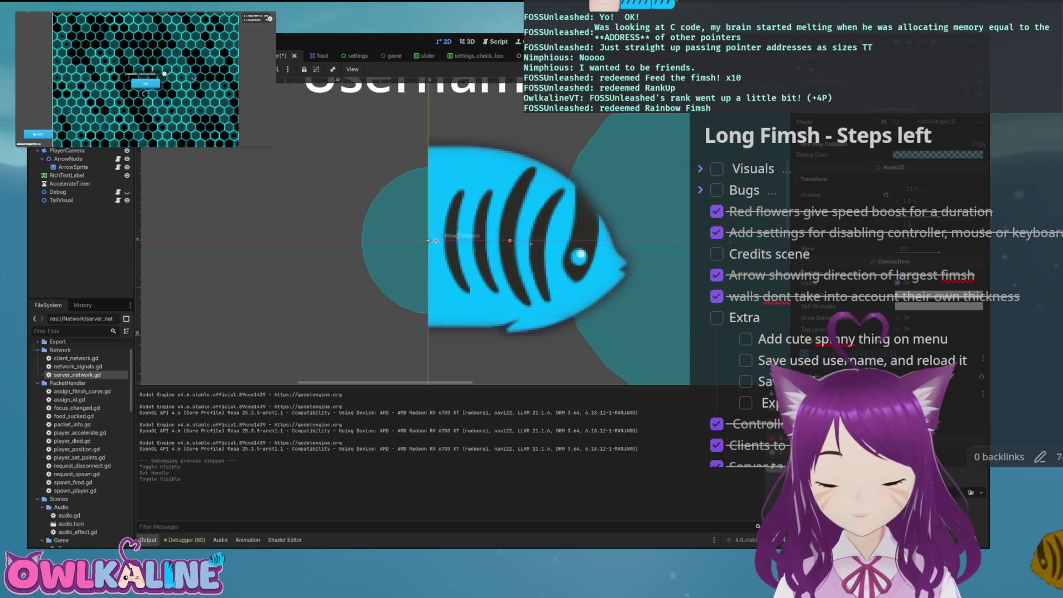
{"action": "key", "text": "ctrl+s"}
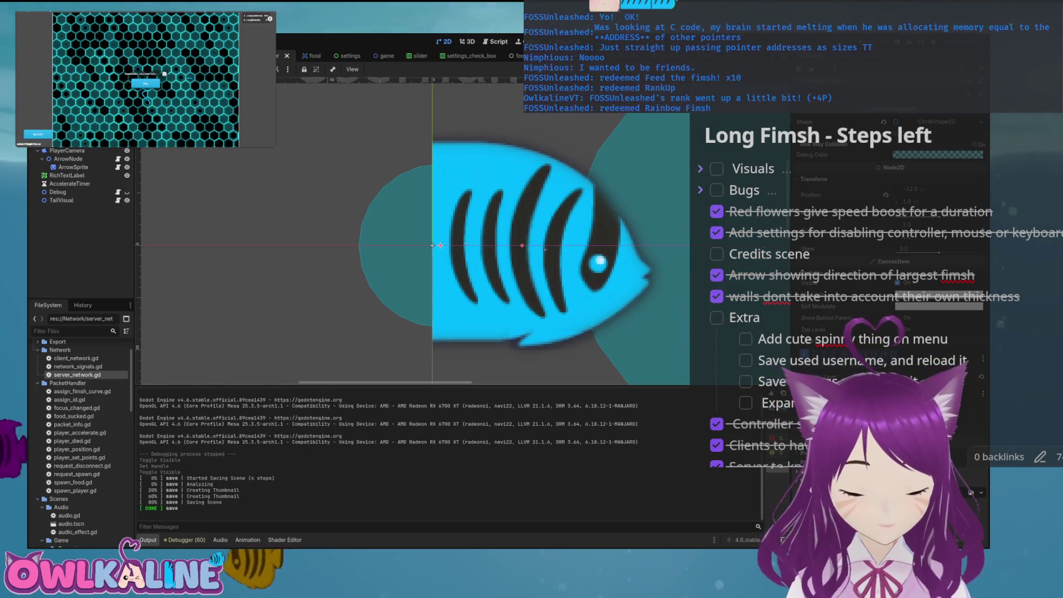
Resize the tail segment's collision circle, save that scene, and run the game
{"action": "left_click", "coordinate": [468, 56]}
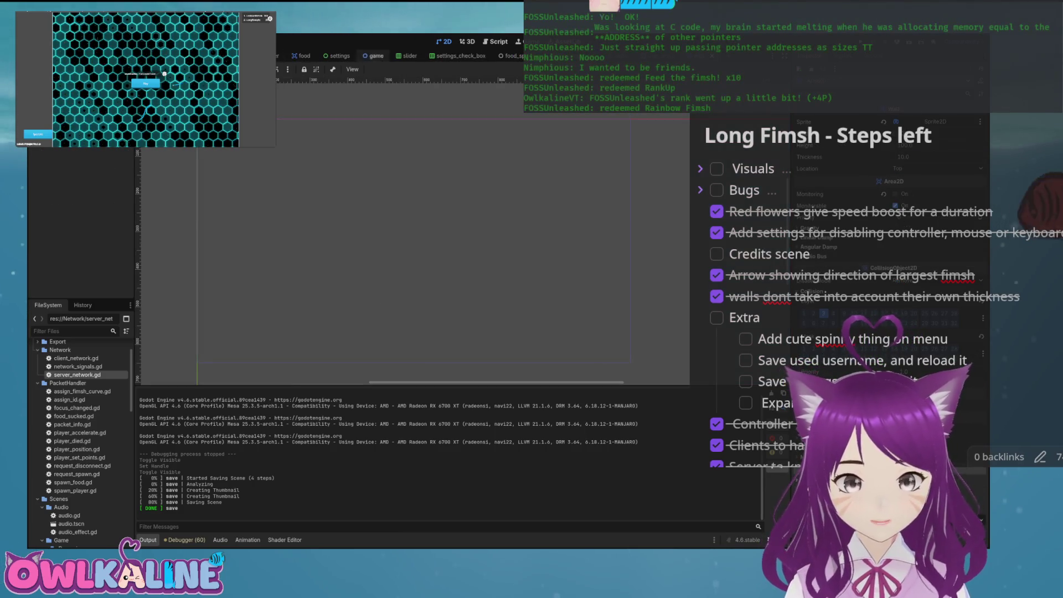
{"action": "key", "text": "ctrl+Tab"}
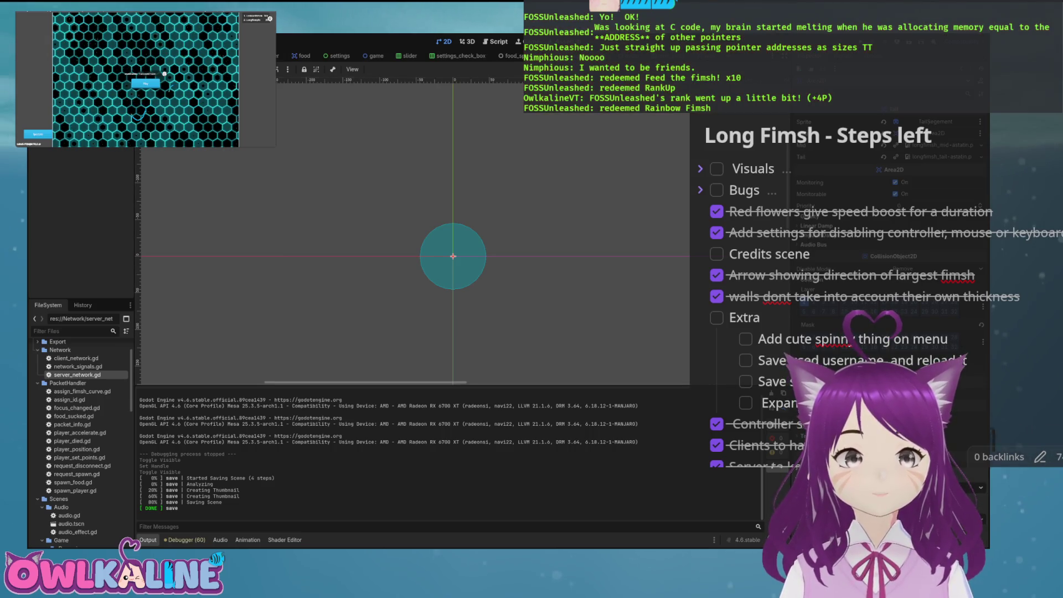
{"action": "scroll", "coordinate": [452, 273], "scroll_direction": "up", "scroll_amount": 4}
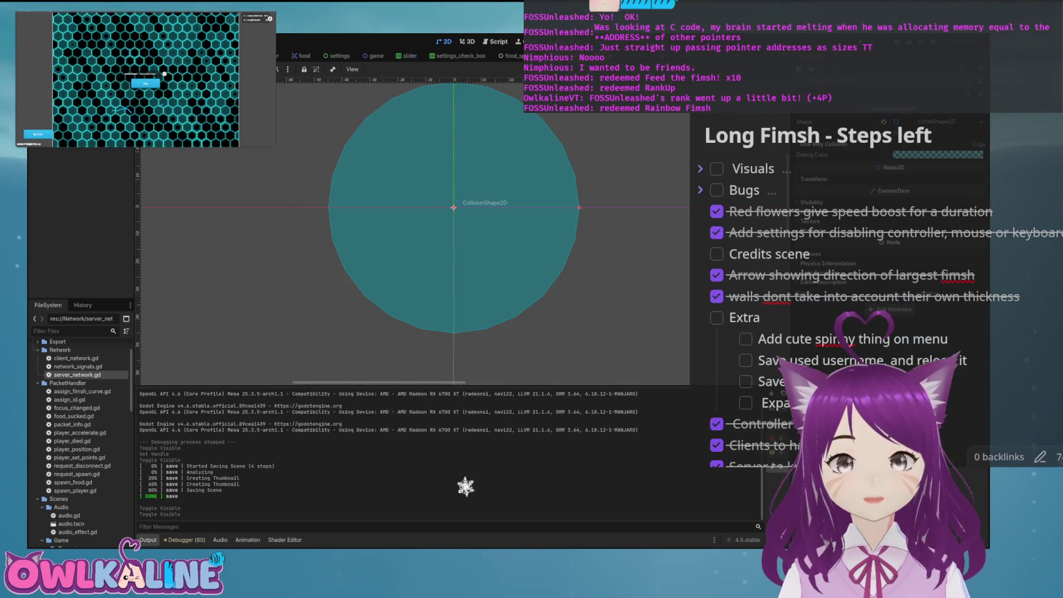
{"action": "key", "text": "ctrl+s"}
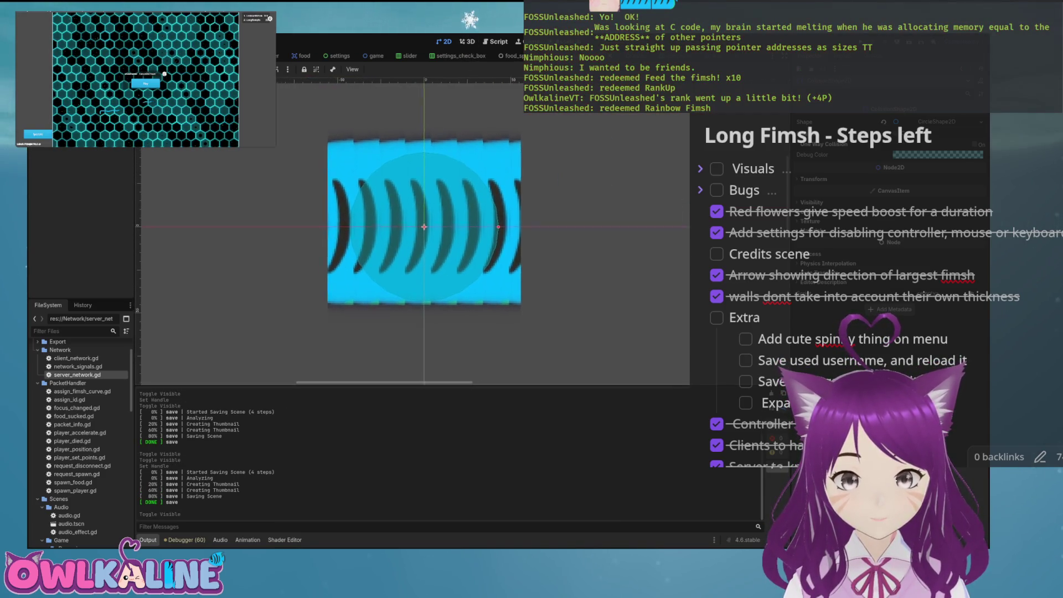
{"action": "scroll", "coordinate": [448, 238], "scroll_direction": "up", "scroll_amount": 1}
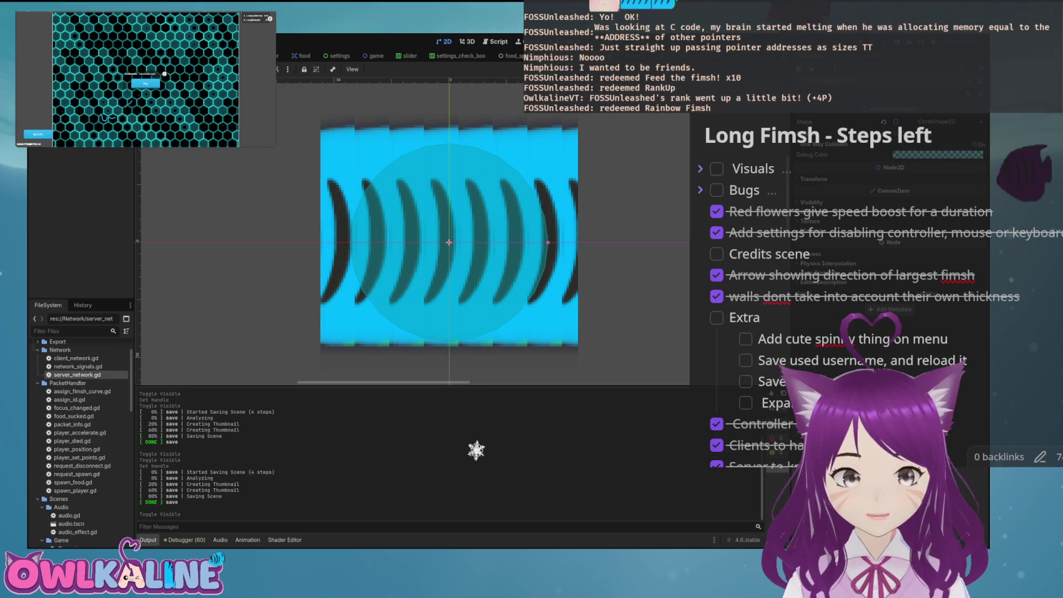
{"action": "key", "text": "ctrl+s"}
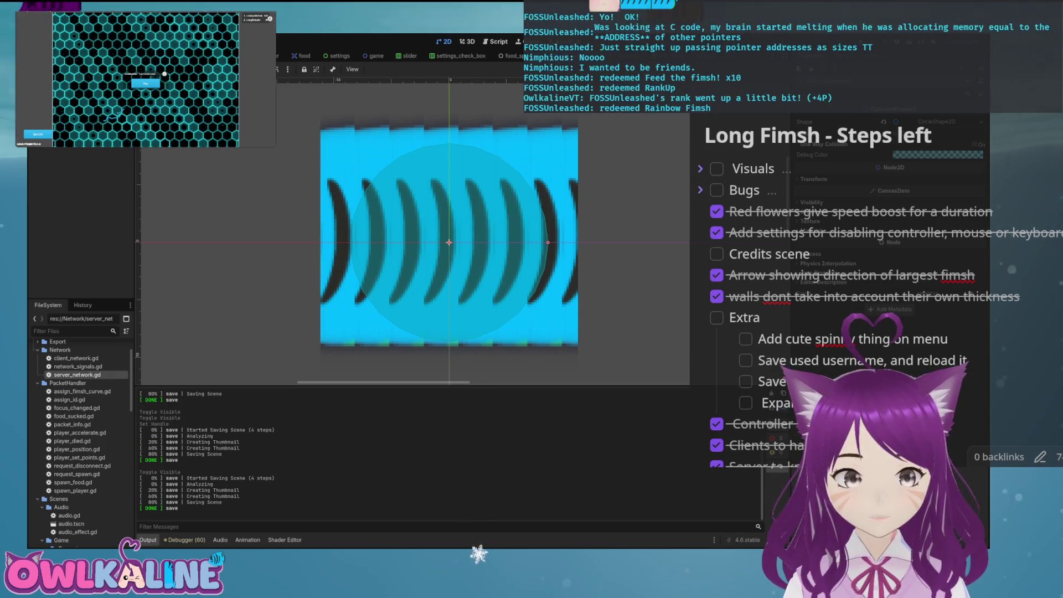
{"action": "key", "text": "F5"}
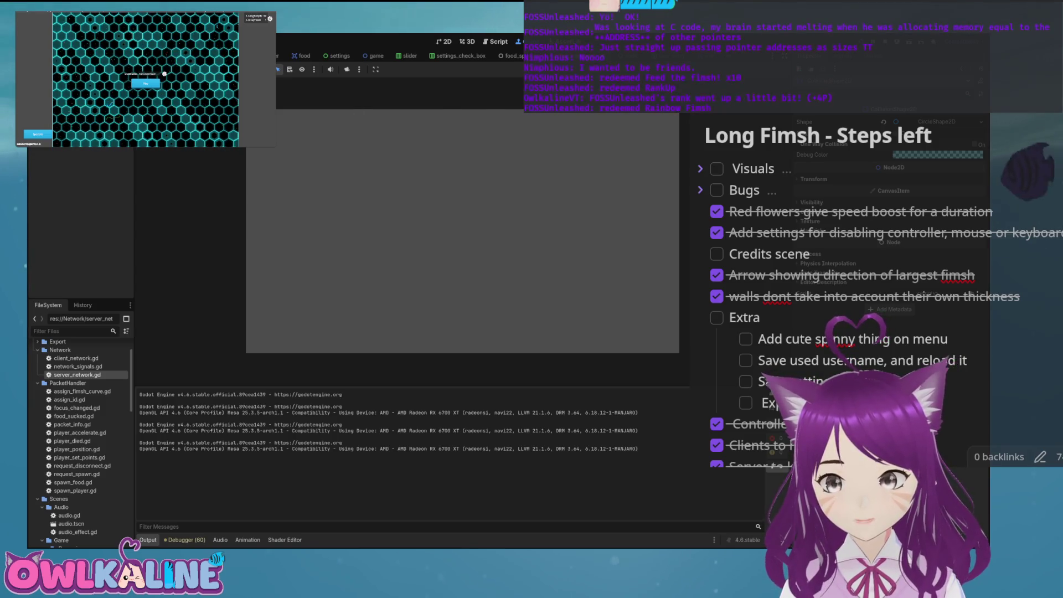
Stop the test run and save the scene with the adjusted tail collision shape
{"action": "key", "text": "F8"}
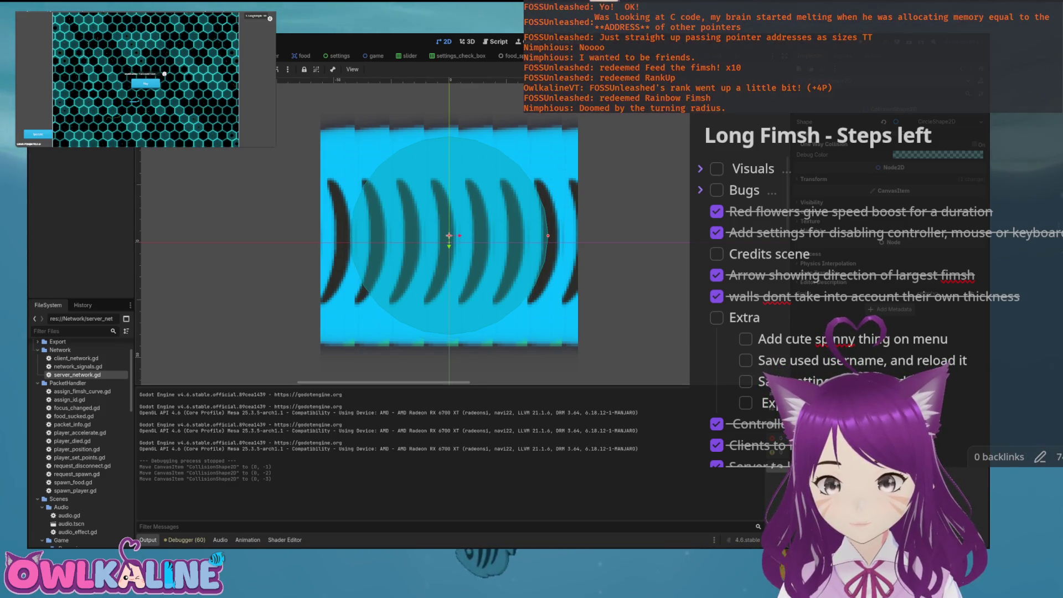
{"action": "key", "text": "ctrl+s"}
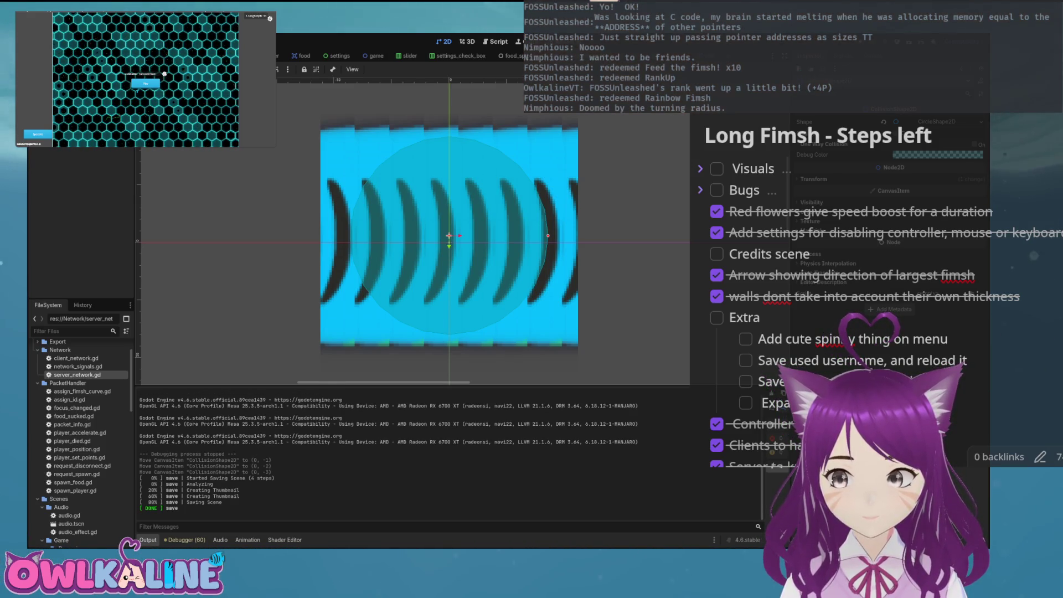
{"action": "key", "text": "ctrl+s"}
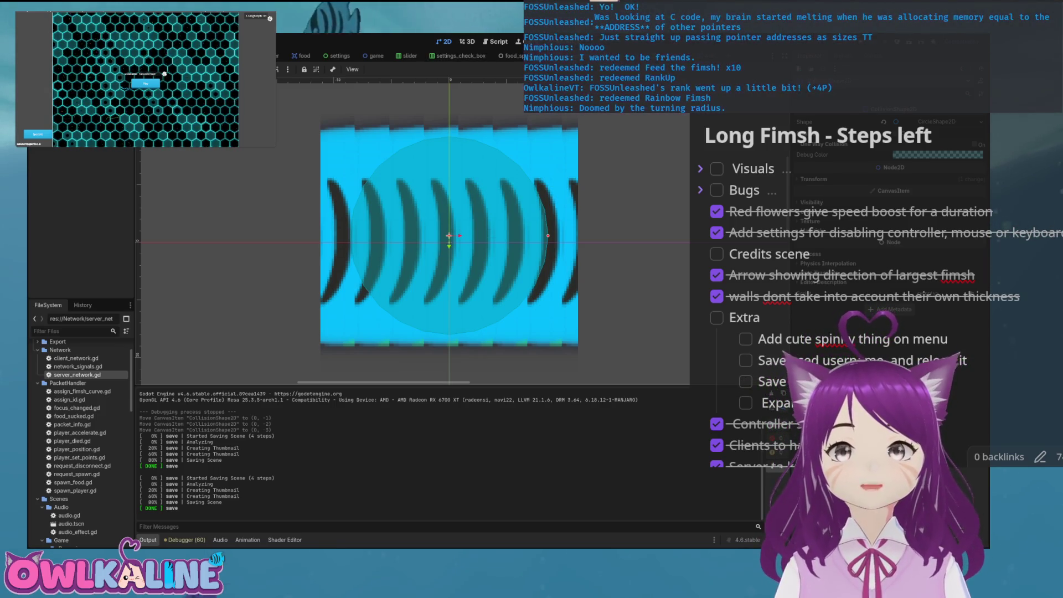
Run the project for a quick check, stop it, and return to player.gd
{"action": "key", "text": "F5"}
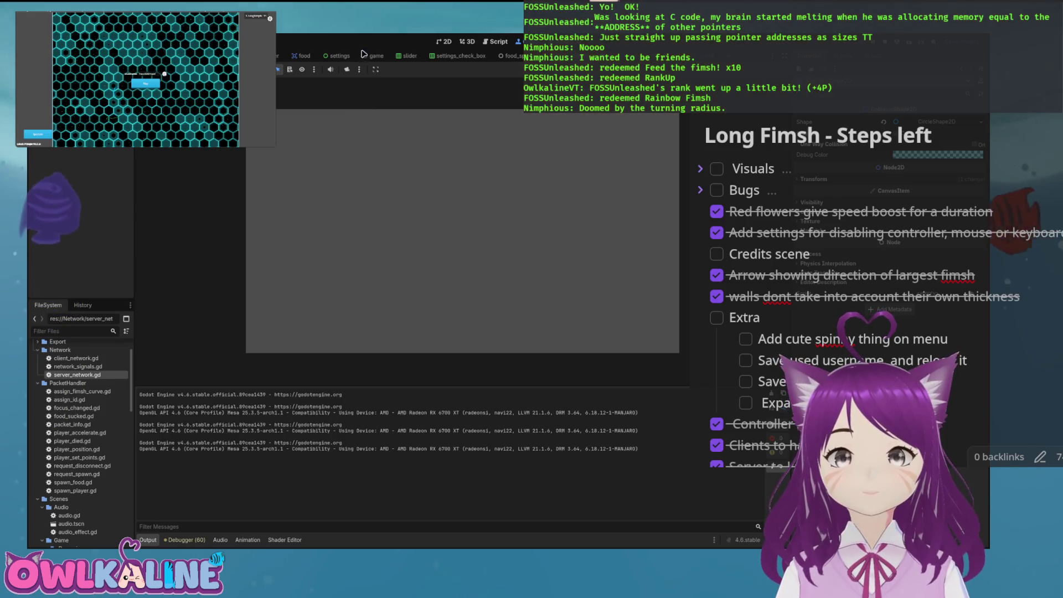
{"action": "key", "text": "F8"}
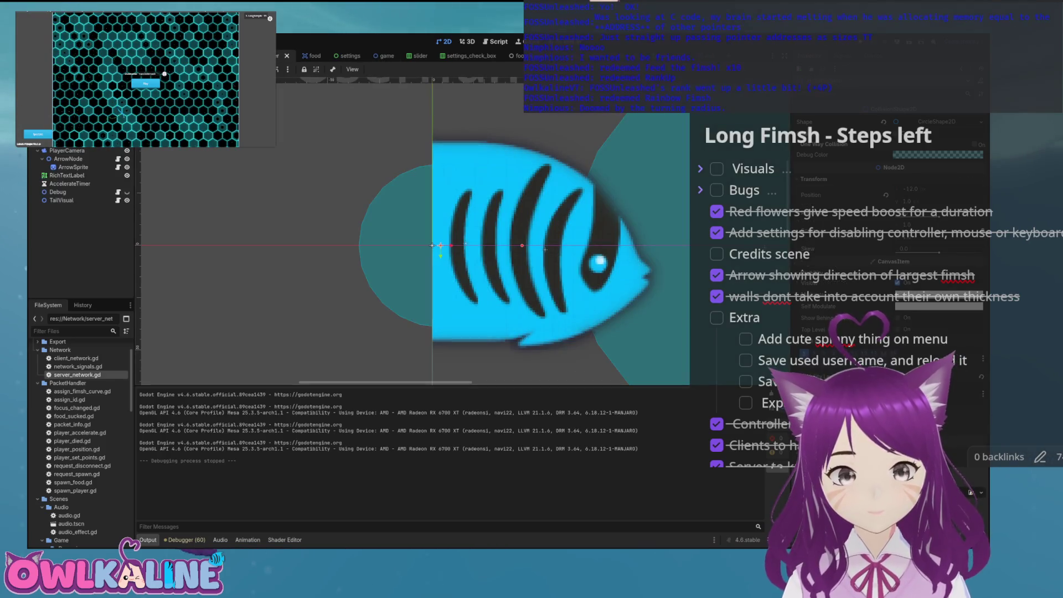
{"action": "key", "text": "ctrl+F3"}
Replace 4.0 on line 410 with Engine.physics_ticks_per_second using autocomplete
{"action": "key", "text": "ctrl+shift+Left"}
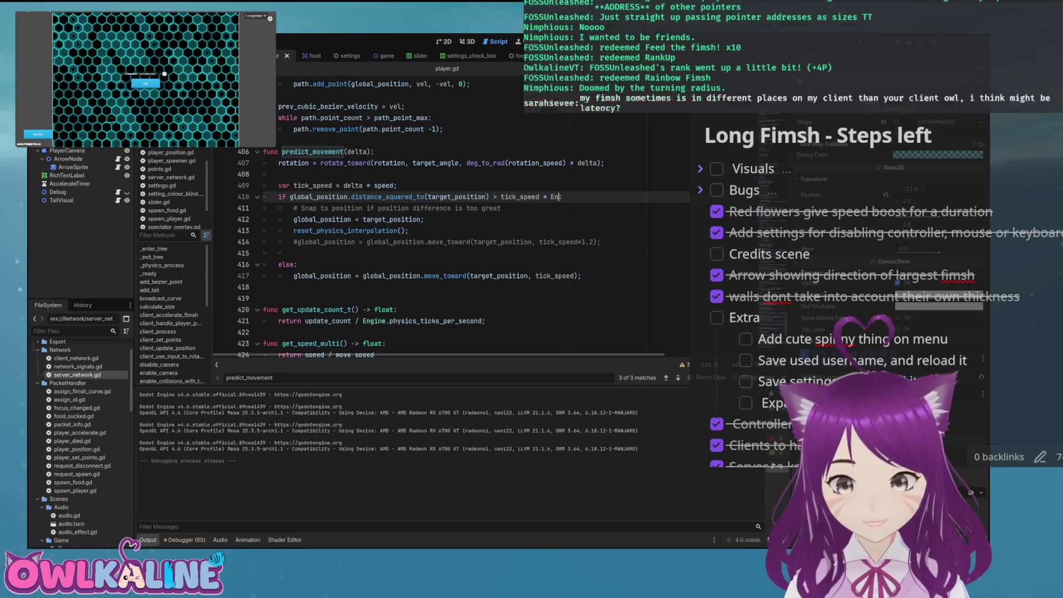
{"action": "key", "text": "Return"}
{"action": "type", "text": ":"}
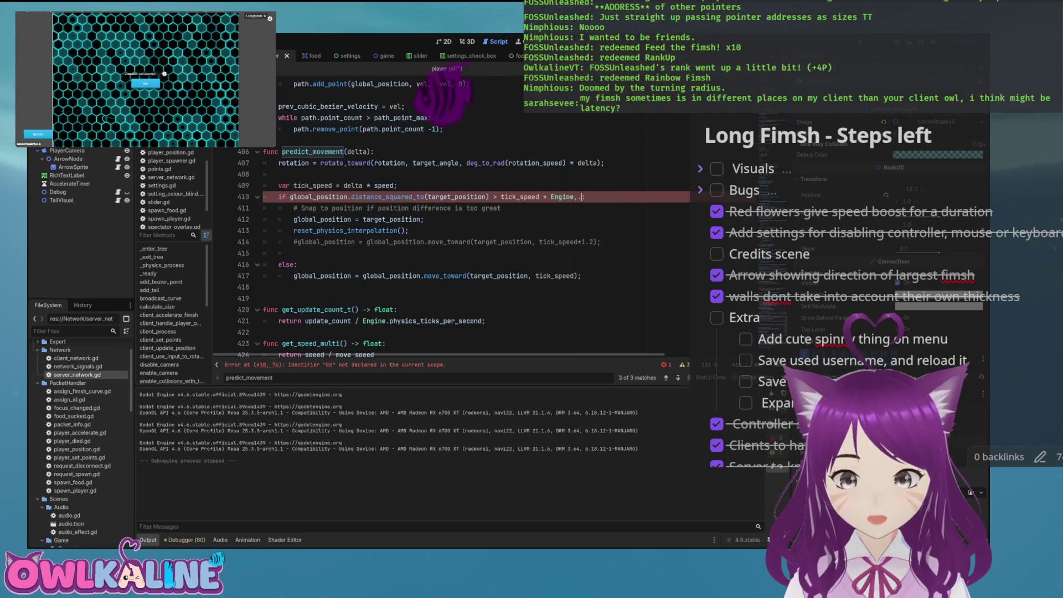
{"action": "key", "text": "BackSpace"}
{"action": "key", "text": "BackSpace"}
{"action": "type", "text": "."}
{"action": "type", "text": "phy"}
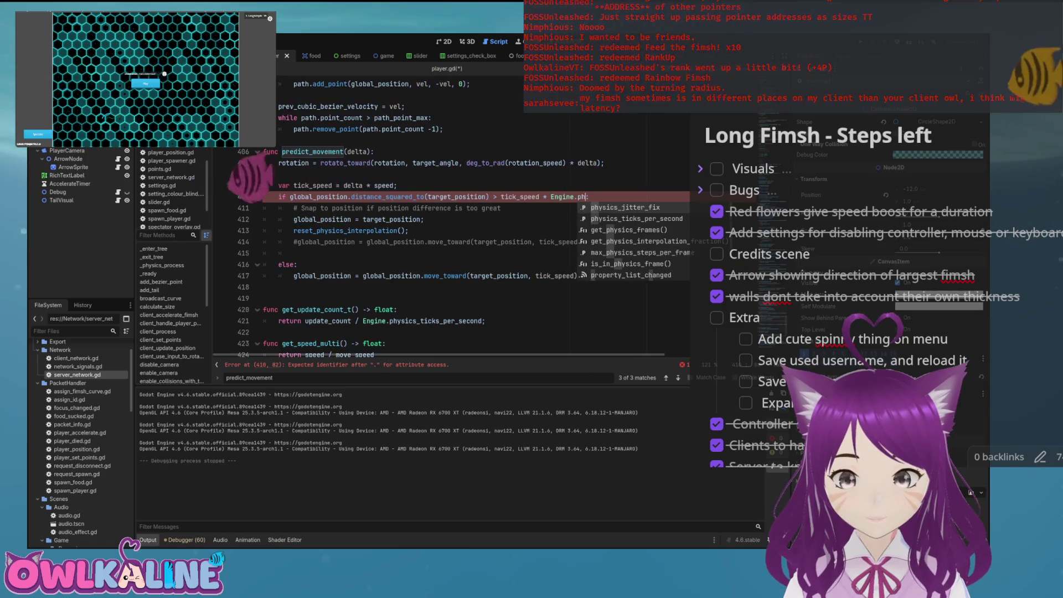
{"action": "key", "text": "Return"}
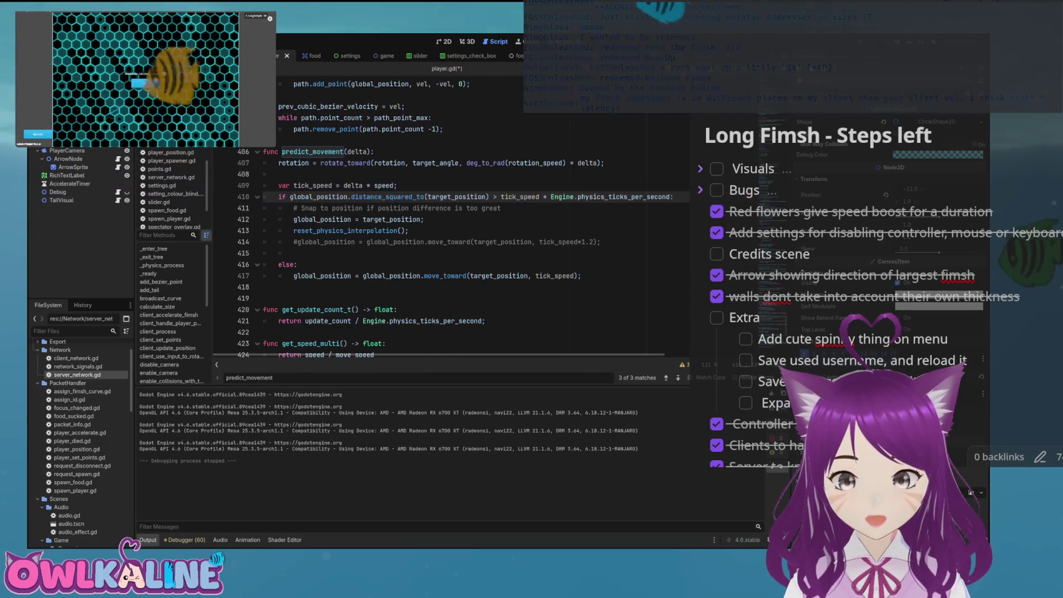
Save player.gd and launch the game to test the new snap threshold
{"action": "key", "text": "ctrl+s"}
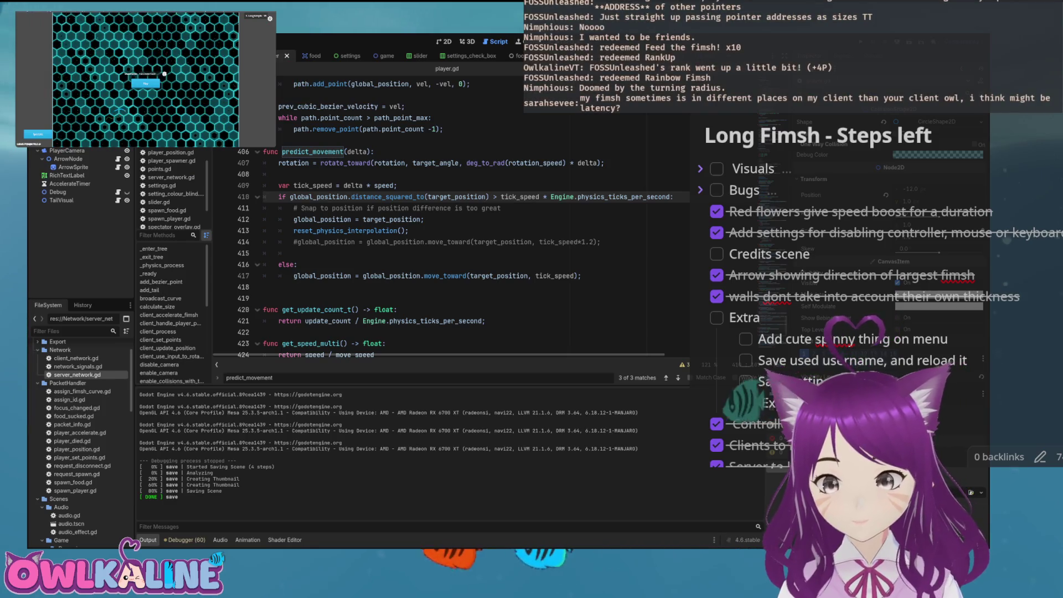
{"action": "key", "text": "ctrl+s"}
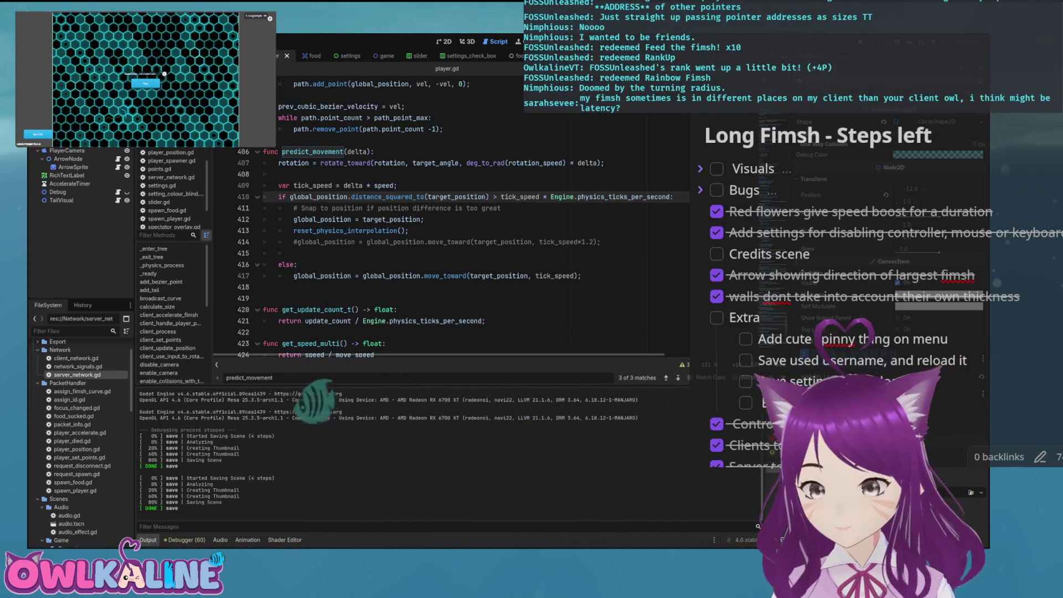
{"action": "key", "text": "F5"}
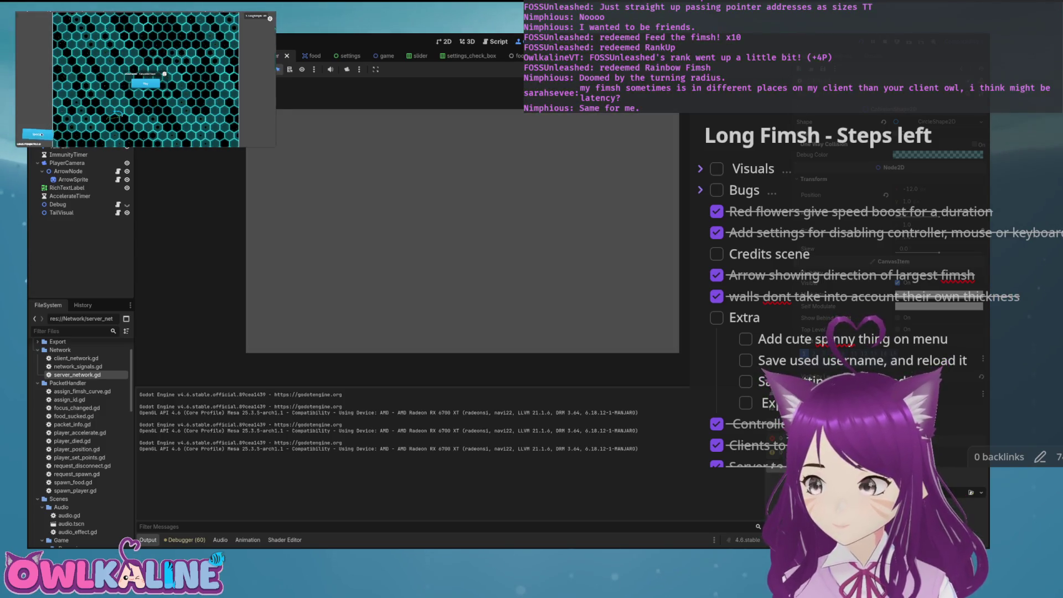
Choose Spectate in the running game's menu and watch the fish move
{"action": "left_click", "coordinate": [40, 134]}
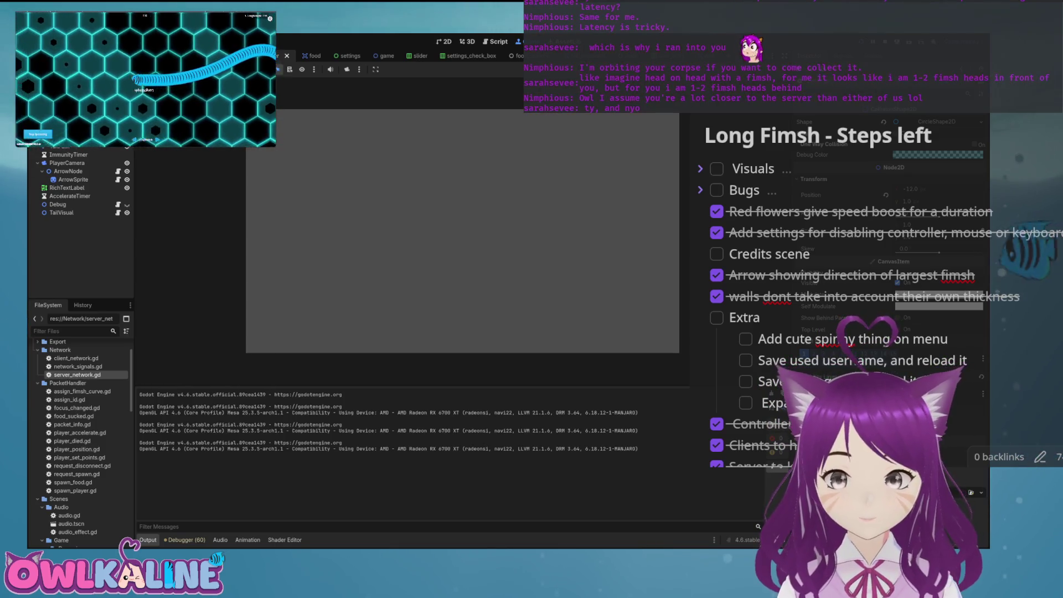
Stop the game and return to editing player.gd
{"action": "key", "text": "F8"}
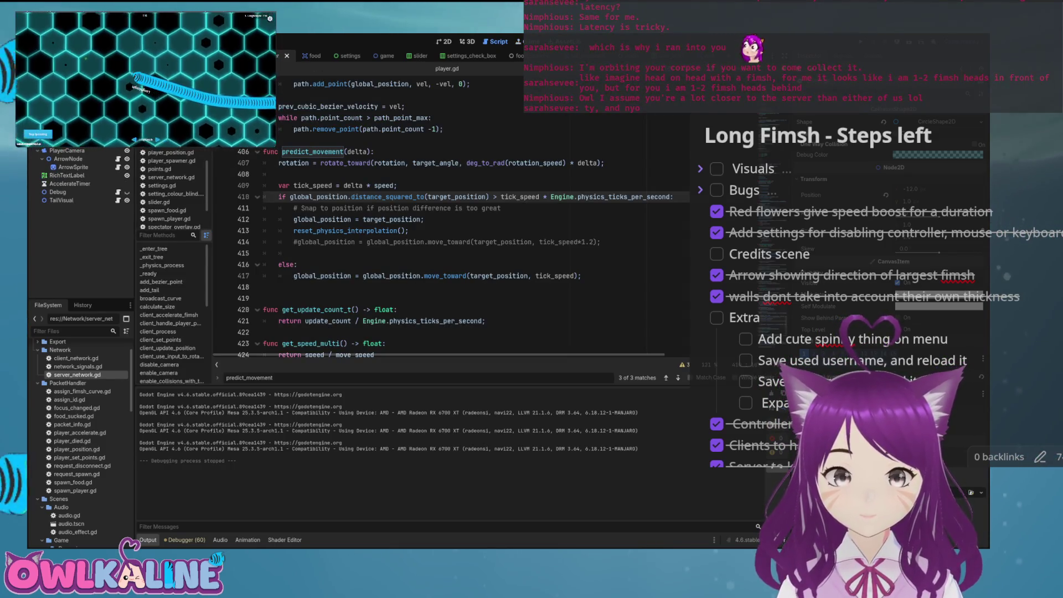
{"action": "left_click", "coordinate": [424, 219]}
{"action": "scroll", "coordinate": [470, 249], "scroll_direction": "down", "scroll_amount": 1}
{"action": "scroll", "coordinate": [476, 249], "scroll_direction": "up", "scroll_amount": 1}
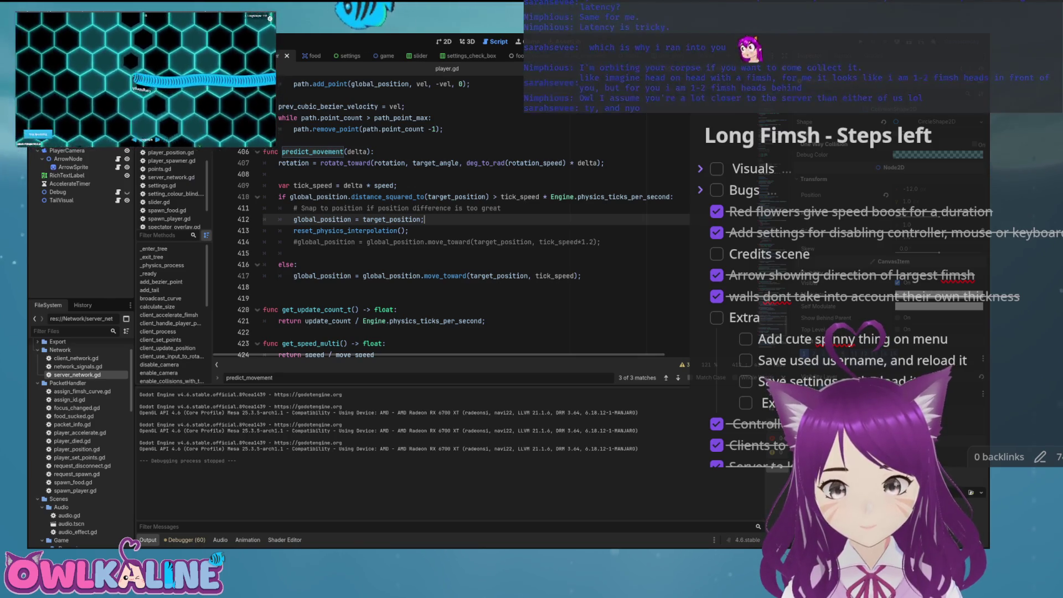
Multiply line 410's snap threshold by an extra 2.0 and save player.gd
{"action": "left_click", "coordinate": [672, 196]}
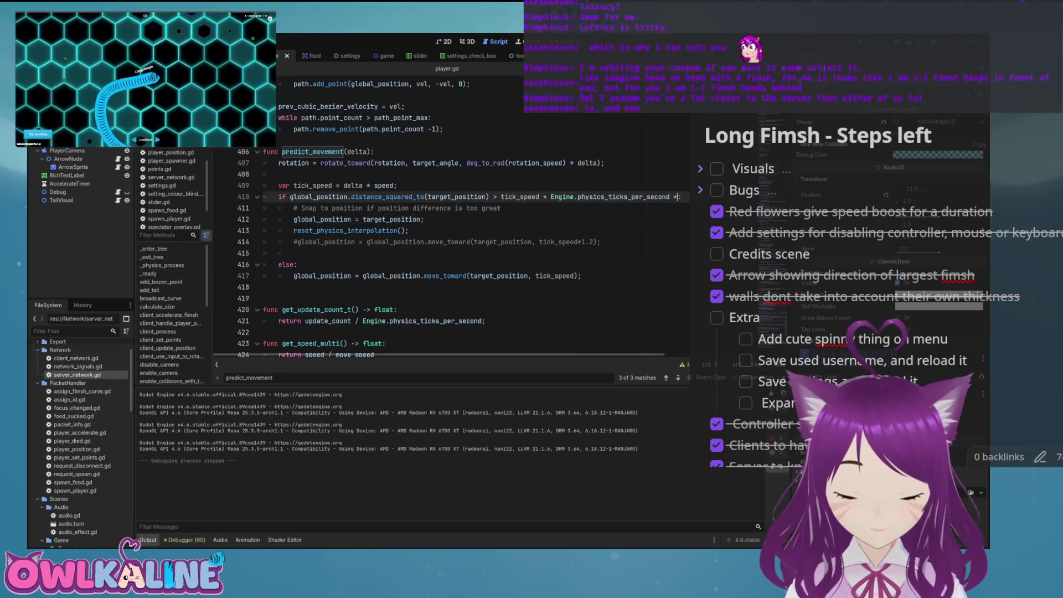
{"action": "type", "text": "2.0"}
{"action": "key", "text": "ctrl+s"}
{"action": "left_click", "coordinate": [408, 230]}
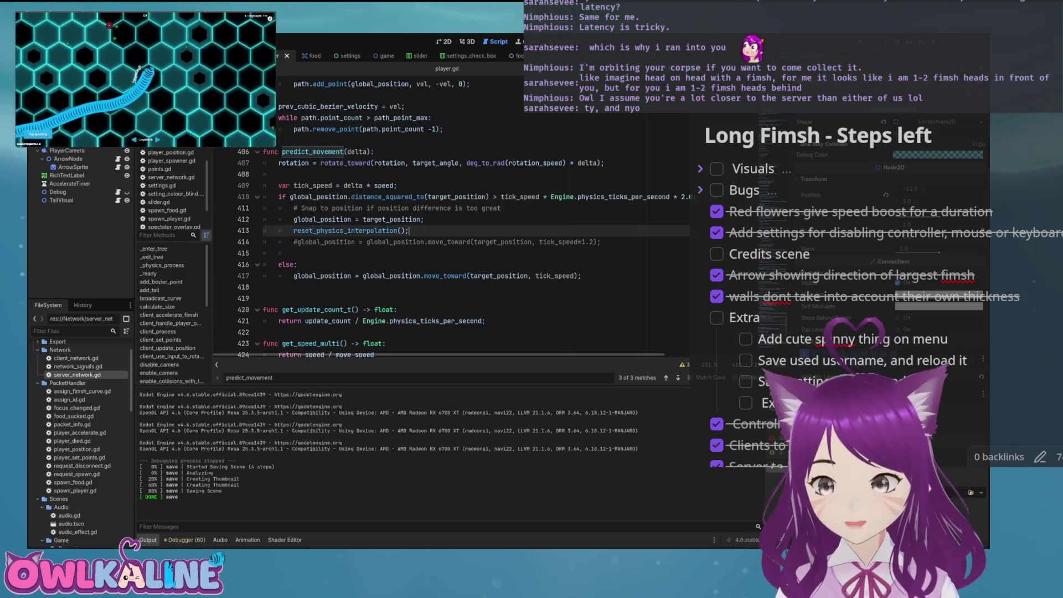
{"action": "scroll", "coordinate": [451, 216], "scroll_direction": "up", "scroll_amount": 3}
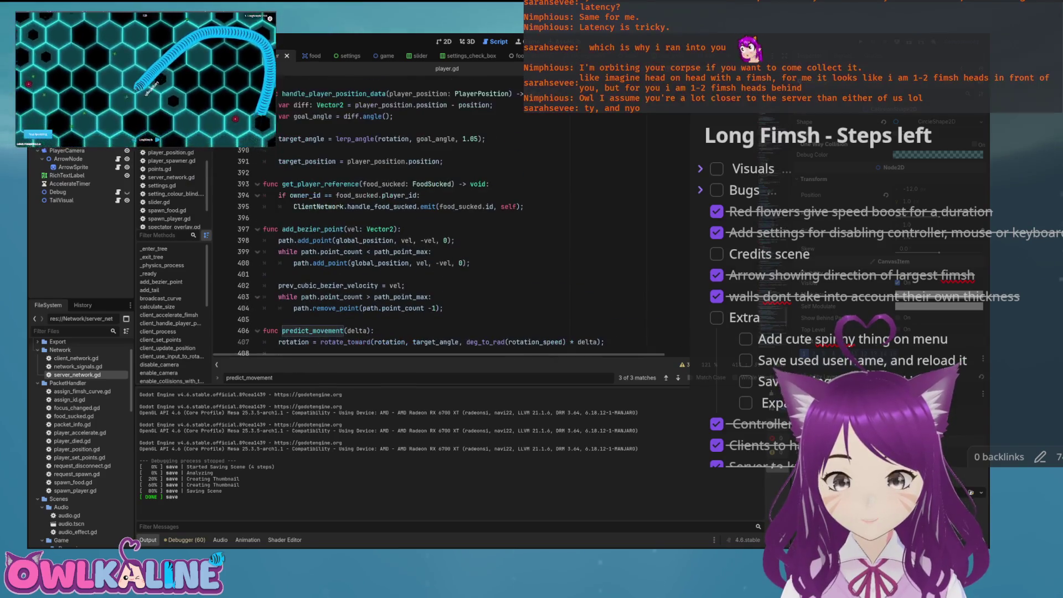
Browse player.gd and select the word target_position on line 391
{"action": "scroll", "coordinate": [451, 216], "scroll_direction": "down", "scroll_amount": 1}
{"action": "scroll", "coordinate": [451, 221], "scroll_direction": "up", "scroll_amount": 2}
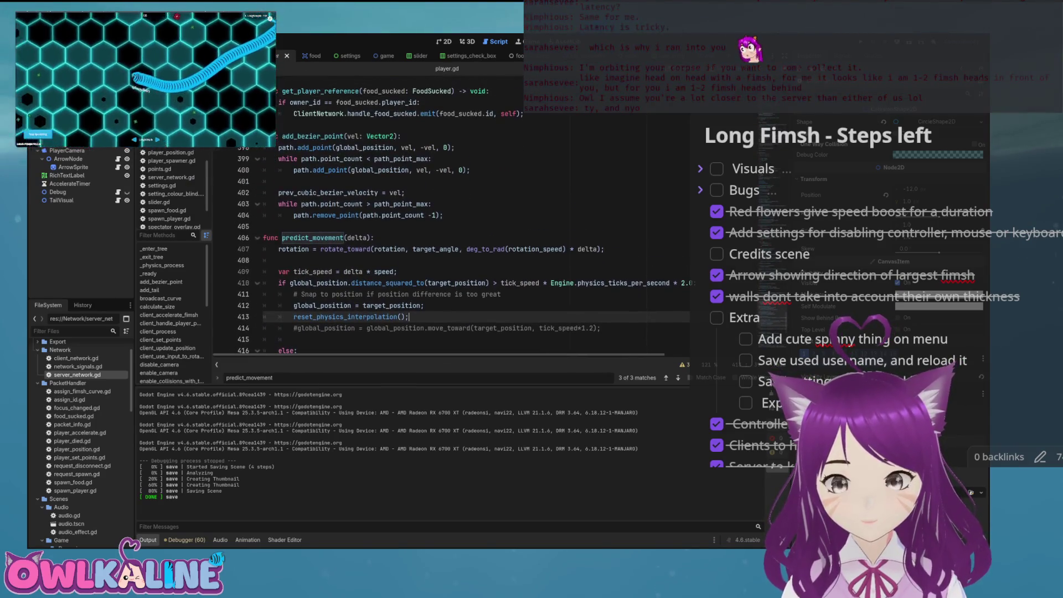
{"action": "scroll", "coordinate": [451, 221], "scroll_direction": "down", "scroll_amount": 3}
{"action": "scroll", "coordinate": [451, 221], "scroll_direction": "up", "scroll_amount": 15}
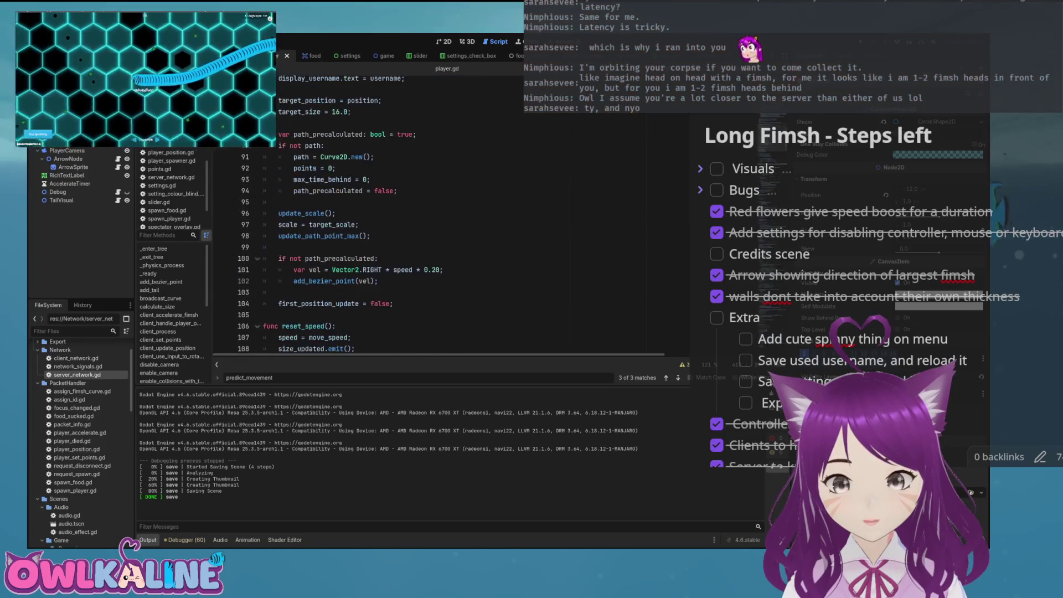
{"action": "scroll", "coordinate": [451, 222], "scroll_direction": "down", "scroll_amount": 20}
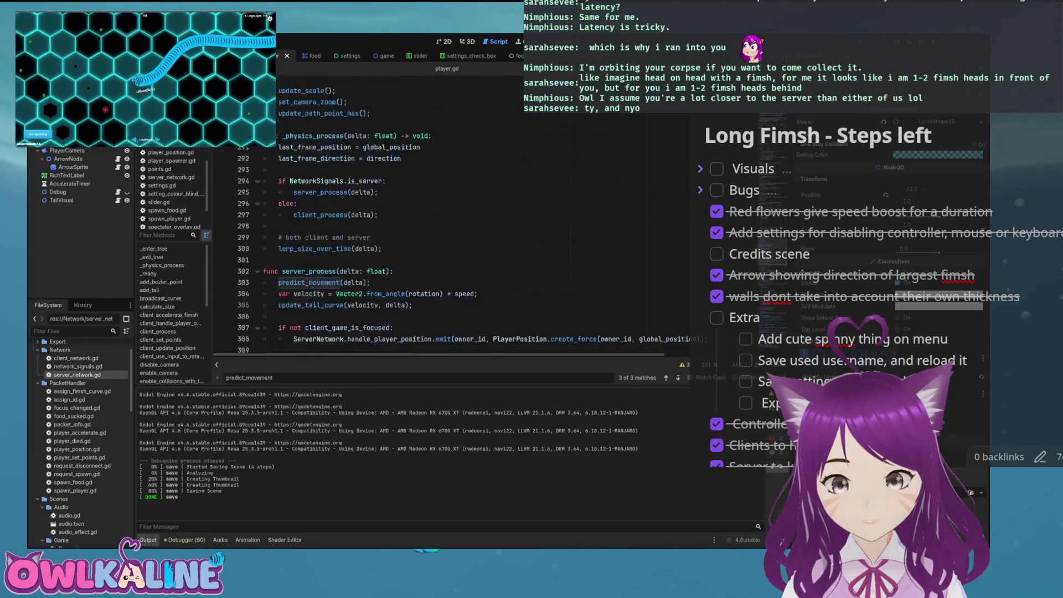
{"action": "scroll", "coordinate": [451, 222], "scroll_direction": "down", "scroll_amount": 8}
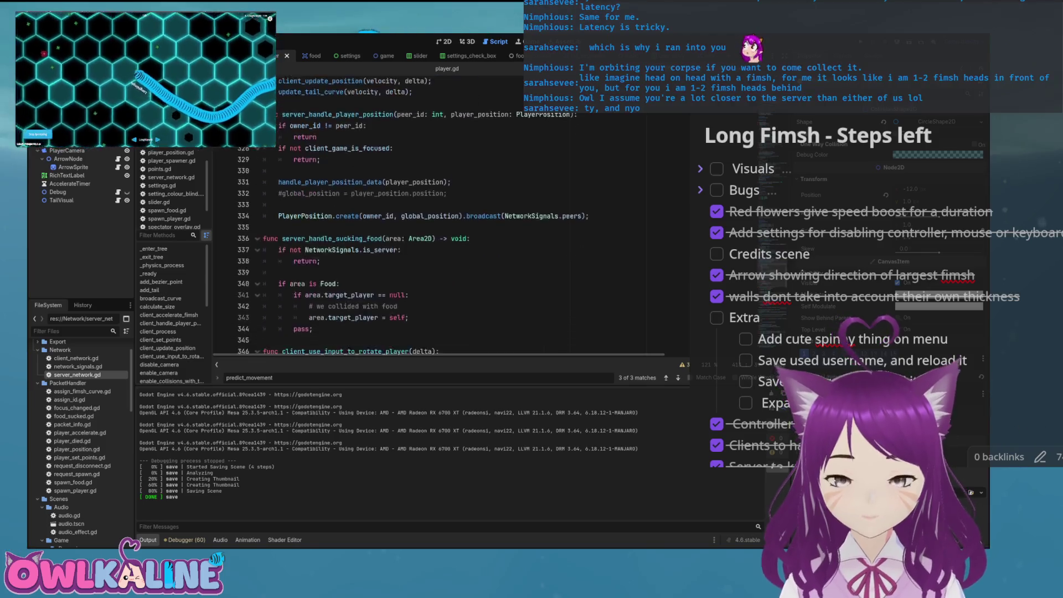
{"action": "scroll", "coordinate": [452, 221], "scroll_direction": "down", "scroll_amount": 10}
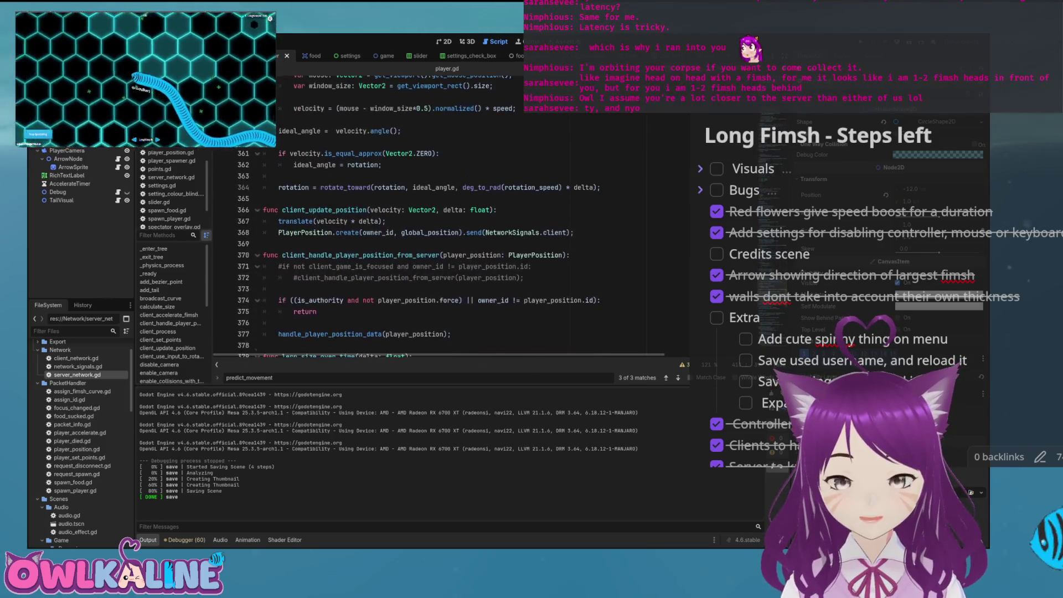
{"action": "scroll", "coordinate": [451, 222], "scroll_direction": "up", "scroll_amount": 2}
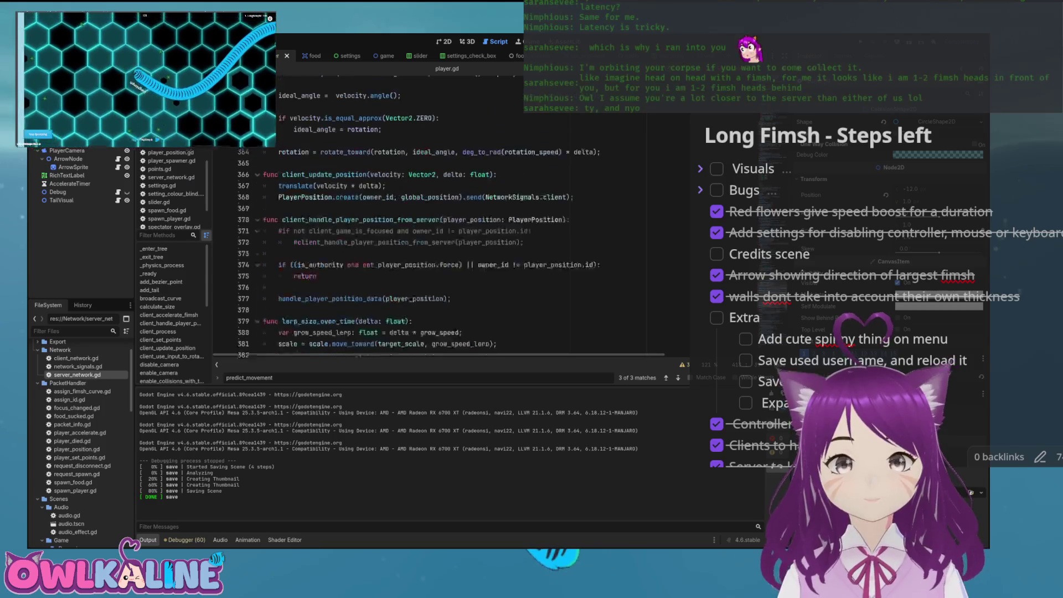
{"action": "scroll", "coordinate": [451, 222], "scroll_direction": "down", "scroll_amount": 6}
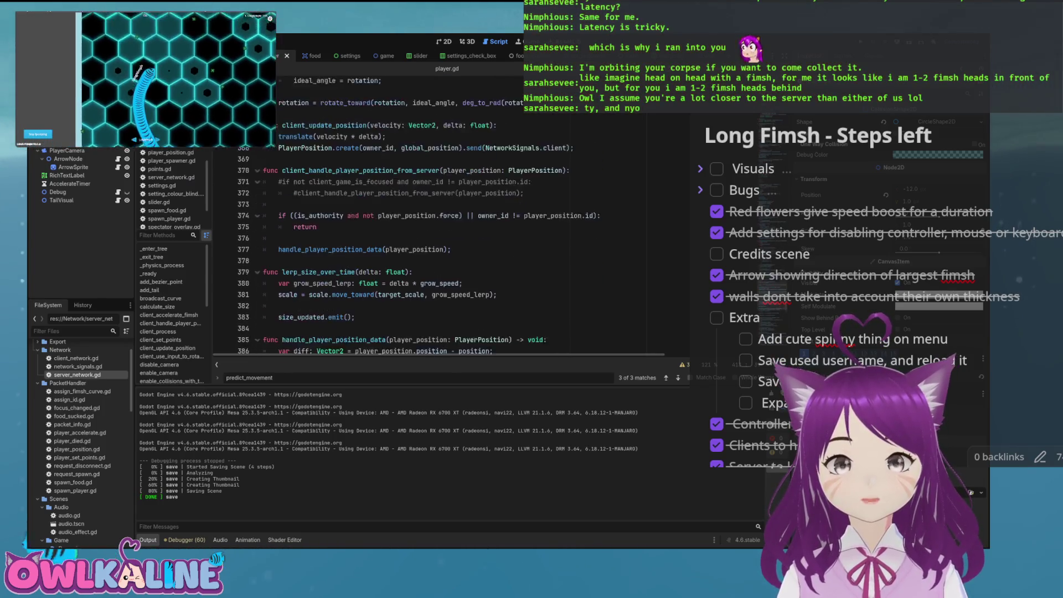
{"action": "scroll", "coordinate": [451, 221], "scroll_direction": "down", "scroll_amount": 3}
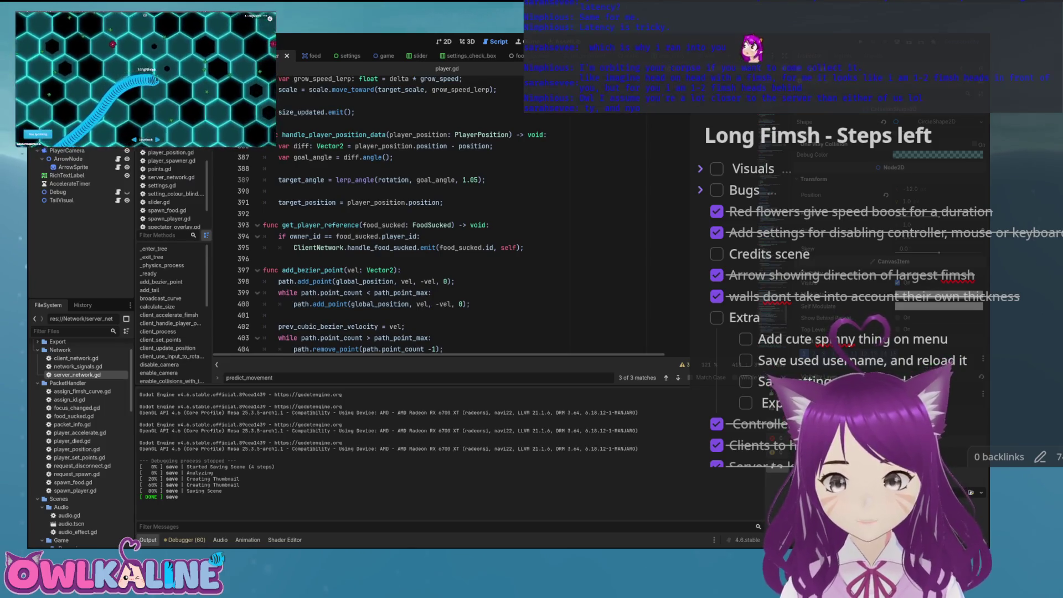
{"action": "left_click", "coordinate": [317, 180]}
{"action": "left_click", "coordinate": [318, 203]}
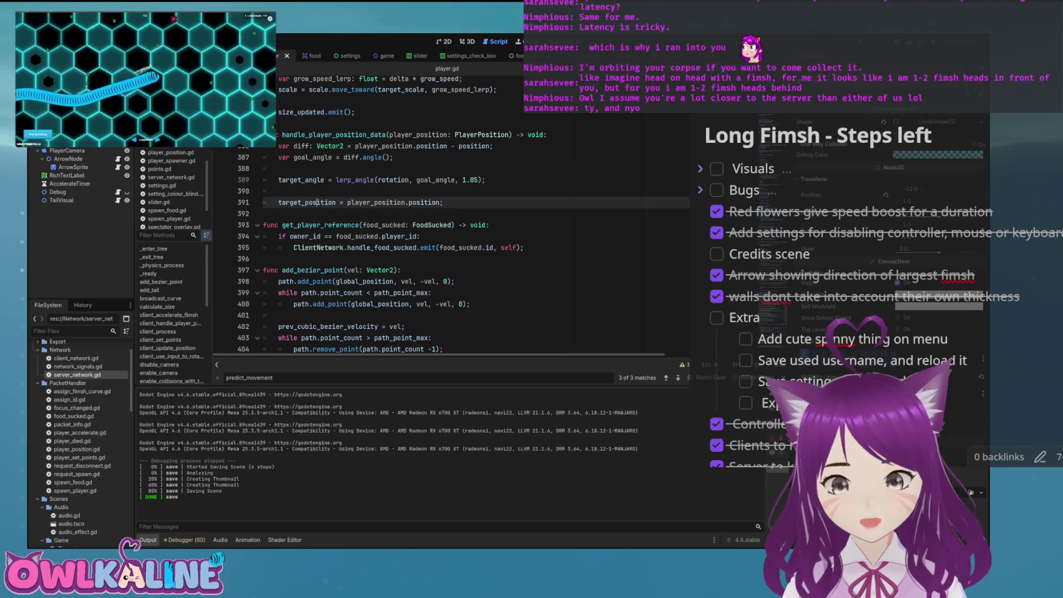
{"action": "double_click", "coordinate": [318, 203]}
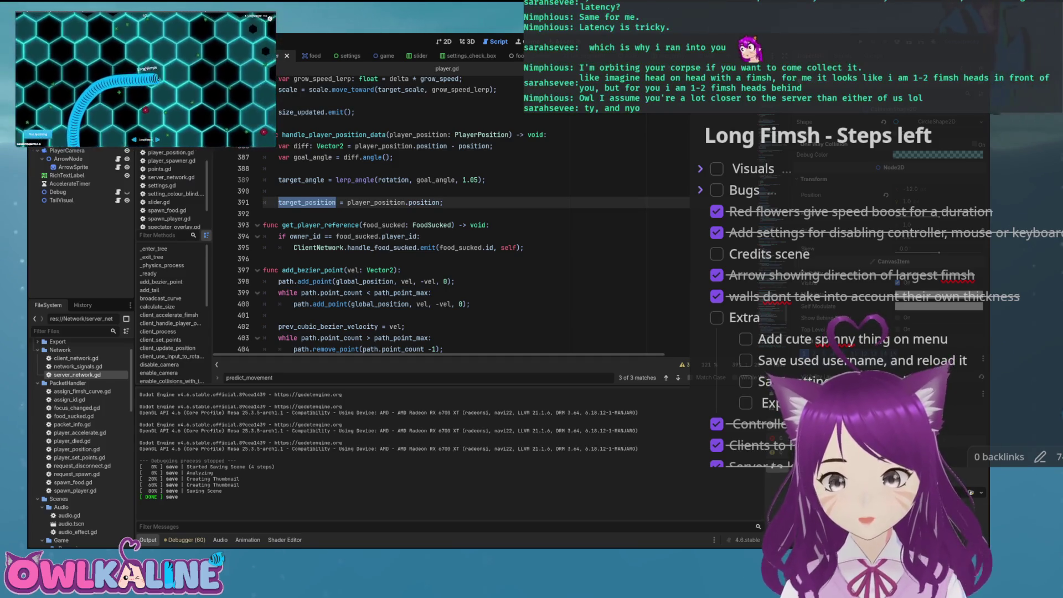
Search for target_position and step through matches to the last one, 7 of 7, on line 417
{"action": "key", "text": "ctrl+f"}
{"action": "left_click", "coordinate": [666, 377]}
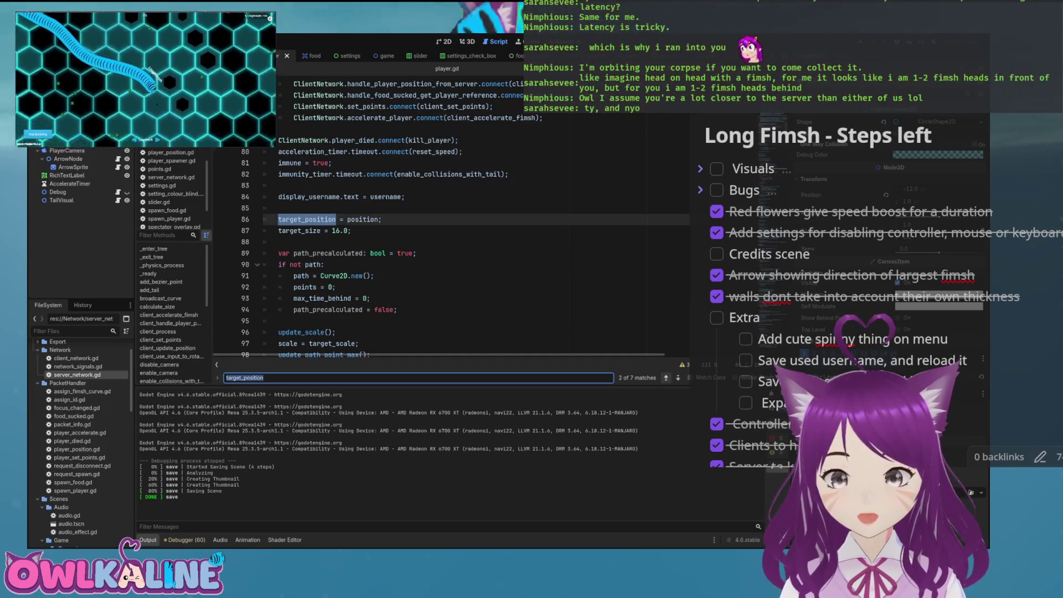
{"action": "left_click", "coordinate": [665, 377]}
{"action": "left_click", "coordinate": [666, 377]}
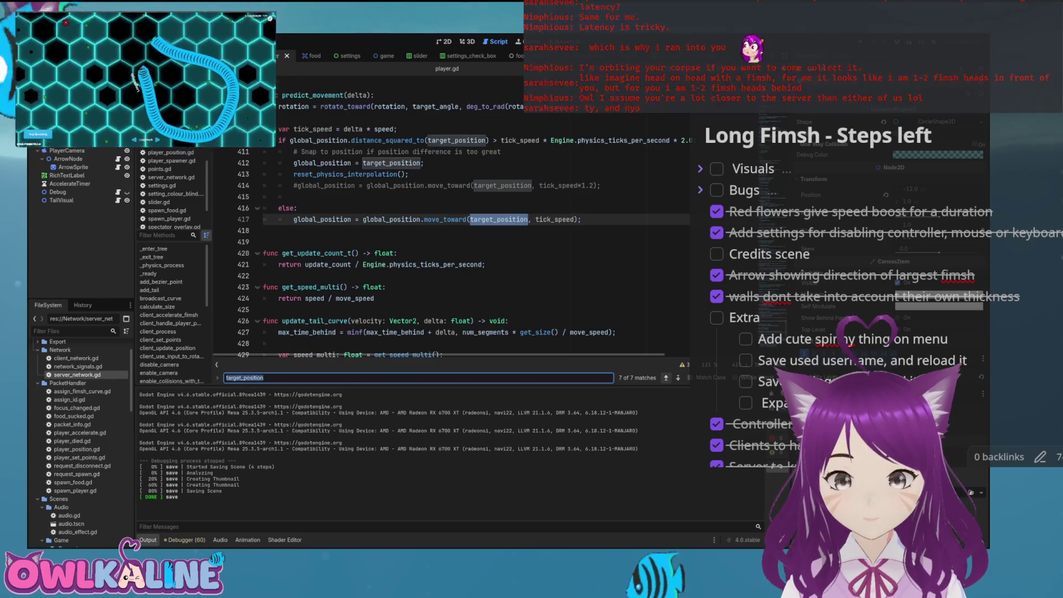
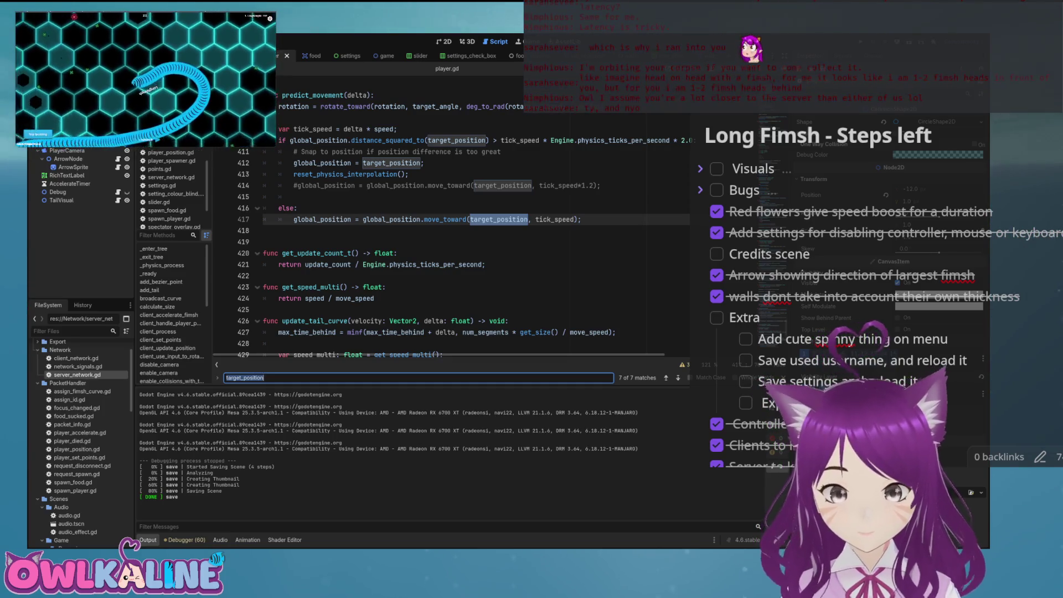
Open a new line below the rotation update in predict_movement, before tick_speed
{"action": "scroll", "coordinate": [476, 249], "scroll_direction": "up", "scroll_amount": 1}
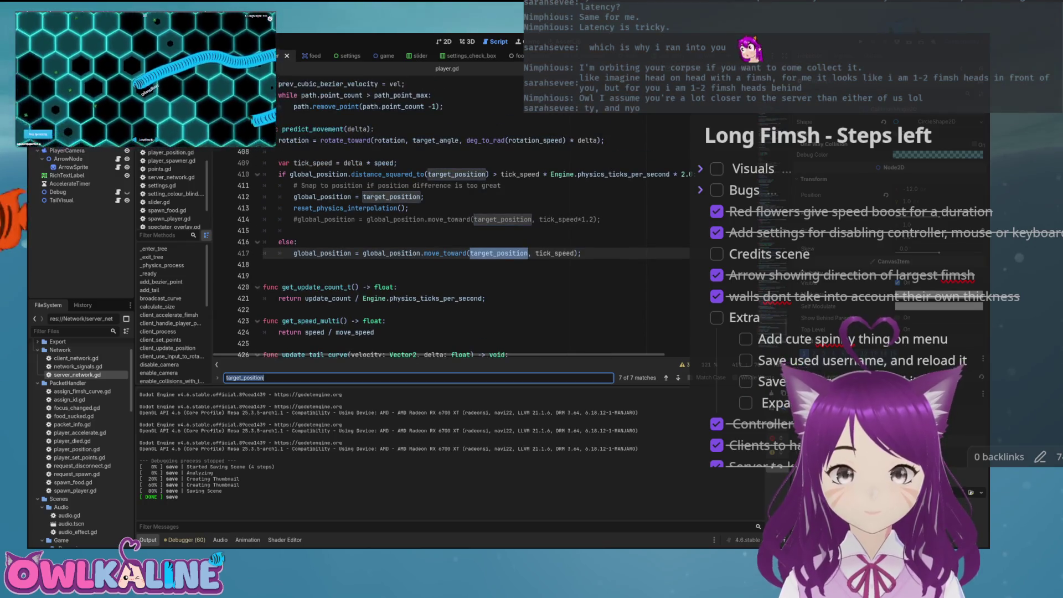
{"action": "scroll", "coordinate": [476, 249], "scroll_direction": "up", "scroll_amount": 1}
{"action": "left_click", "coordinate": [279, 185]}
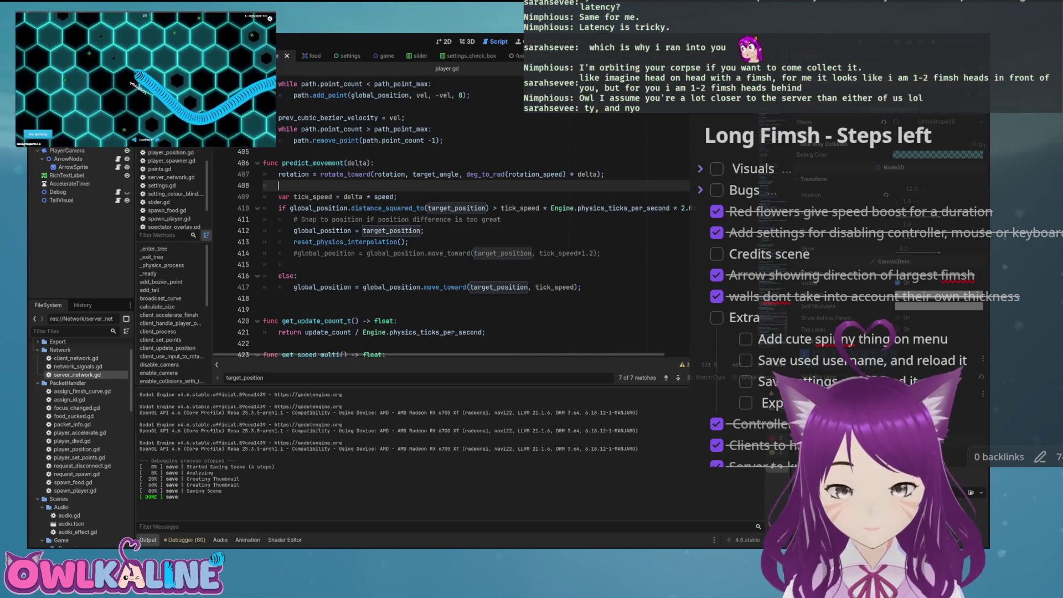
{"action": "key", "text": "Return"}
{"action": "key", "text": "Return"}
{"action": "key", "text": "Up"}
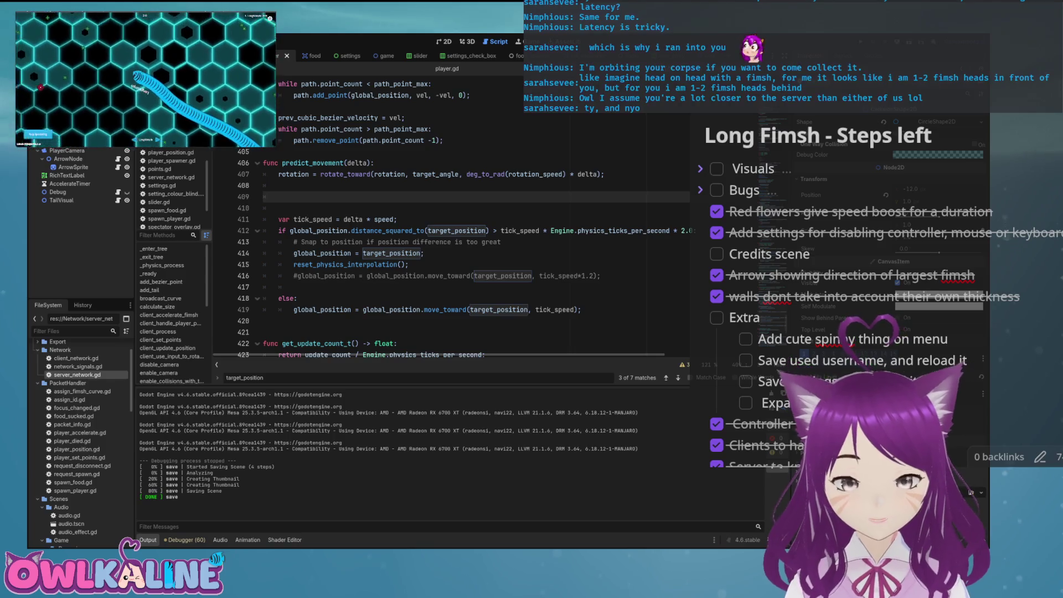
Write 'if global_position.is_equal_approx(target_position):' with a blank line and 'return' in its body
{"action": "type", "text": "al_position"}
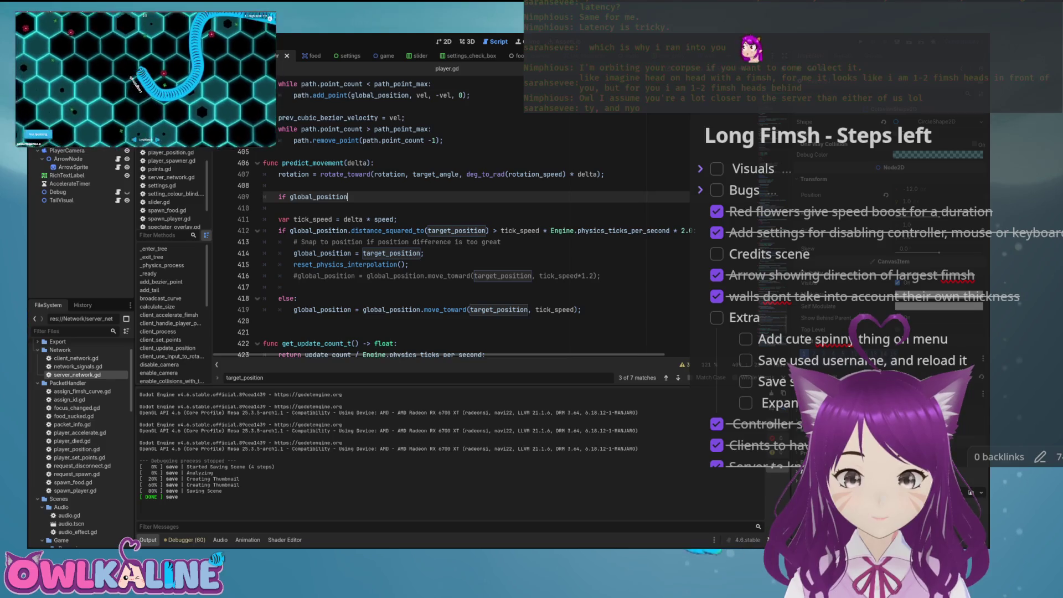
{"action": "type", "text": "."}
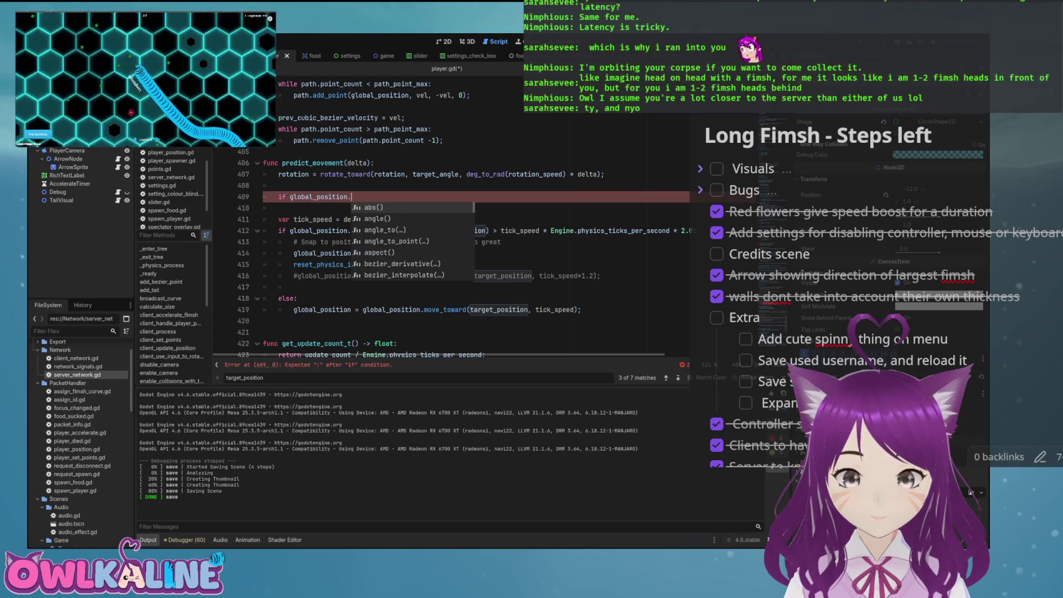
{"action": "type", "text": "app"}
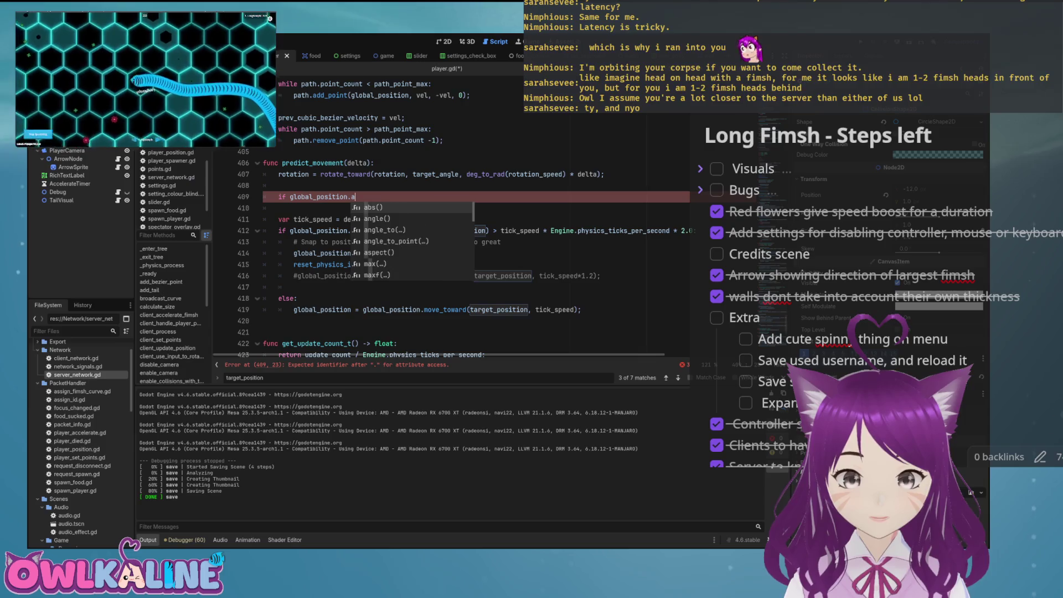
{"action": "key", "text": "Down"}
{"action": "key", "text": "Down"}
{"action": "key", "text": "Down"}
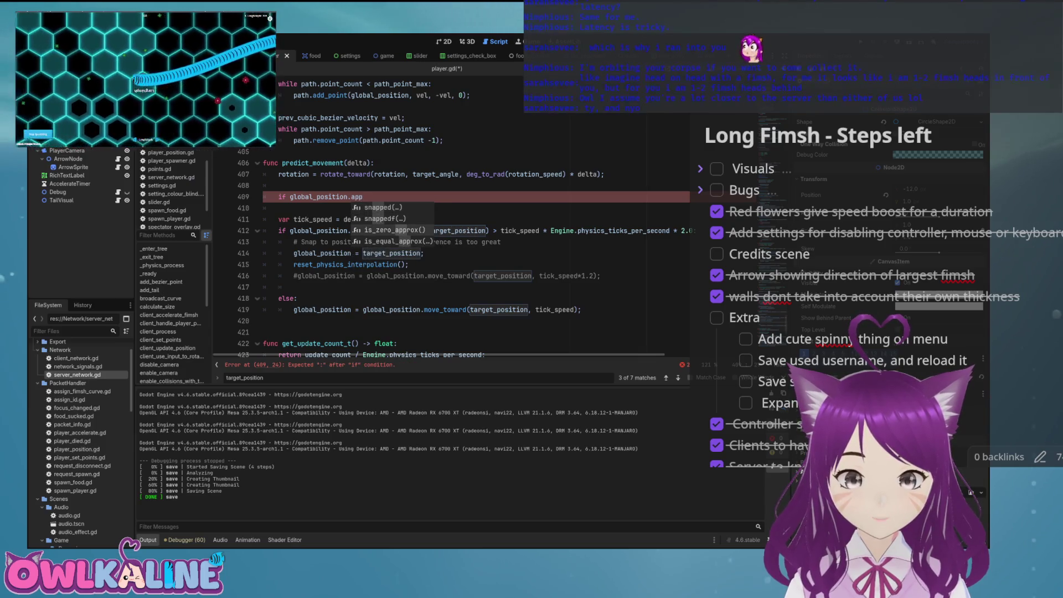
{"action": "key", "text": "Return"}
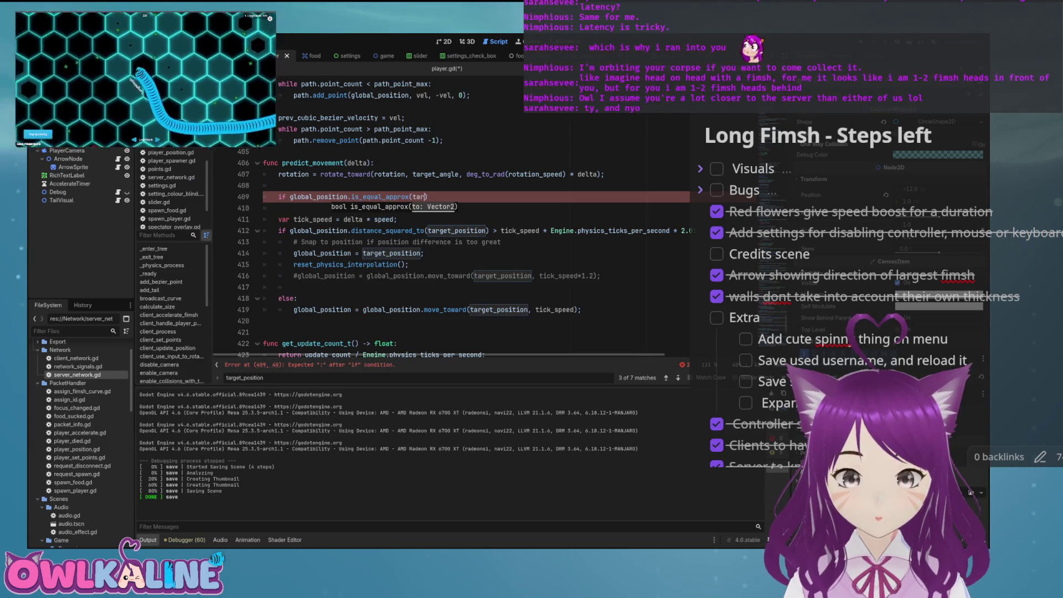
{"action": "key", "text": "Down"}
{"action": "key", "text": "Return"}
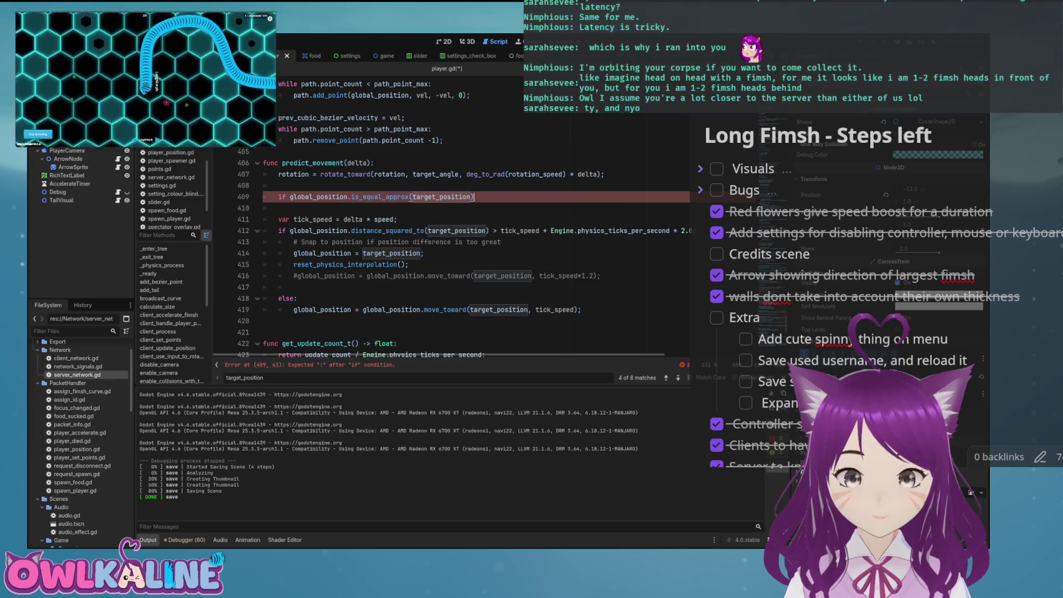
{"action": "type", "text": ":"}
{"action": "key", "text": "Return"}
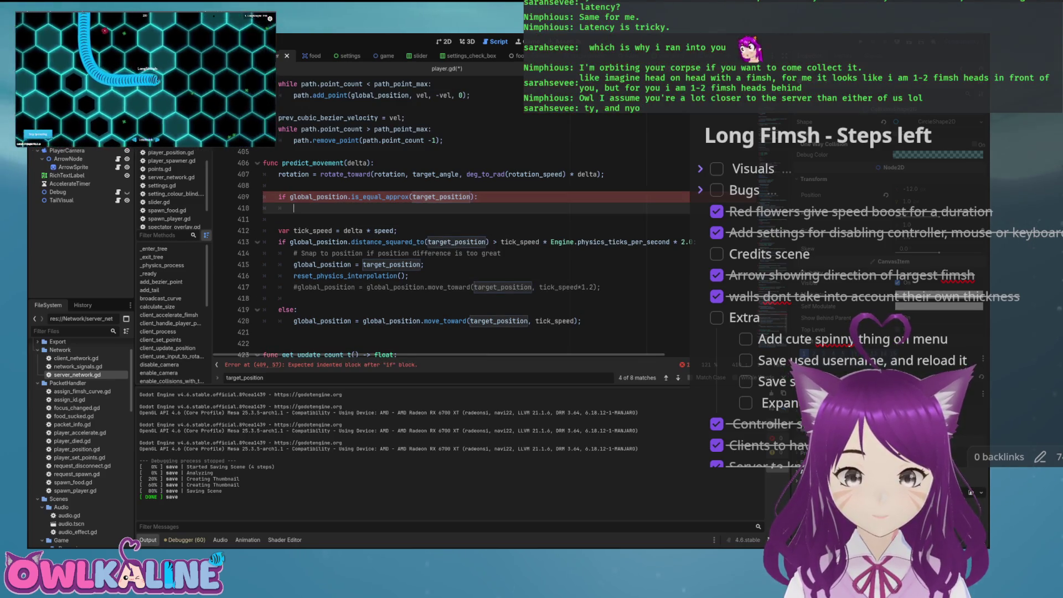
{"action": "key", "text": "Return"}
{"action": "type", "text": "return"}
{"action": "left_click", "coordinate": [293, 207]}
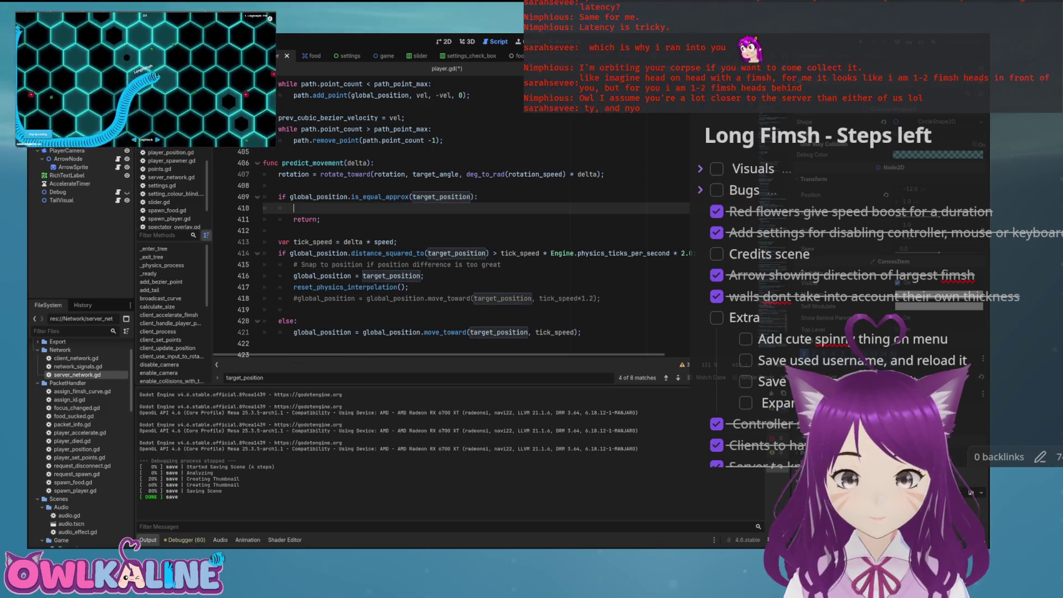
Try writing 'rotation.to_vector2();' on line 410 and save the script
{"action": "type", "text": "rotation."}
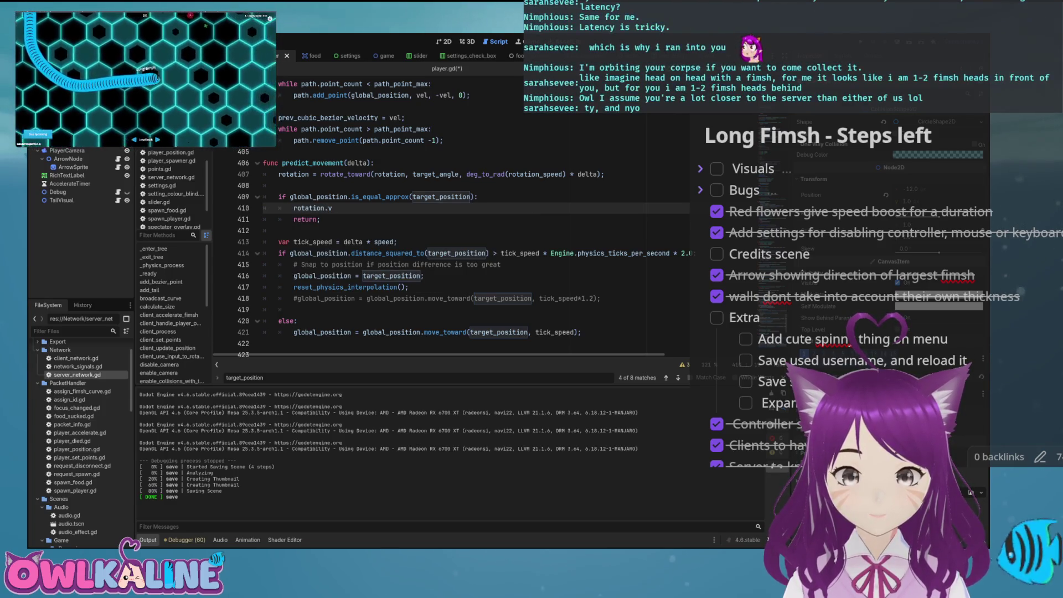
{"action": "type", "text": "V"}
{"action": "key", "text": "BackSpace"}
{"action": "type", "text": "t"}
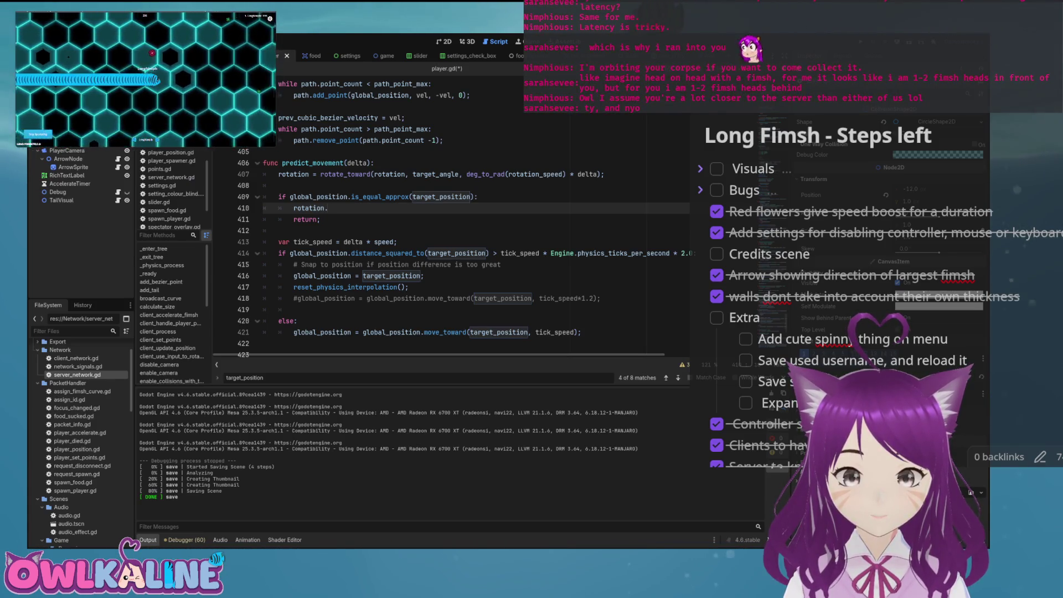
{"action": "key", "text": "BackSpace"}
{"action": "key", "text": "BackSpace"}
{"action": "key", "text": "BackSpace"}
{"action": "key", "text": "BackSpace"}
{"action": "key", "text": "ctrl+s"}
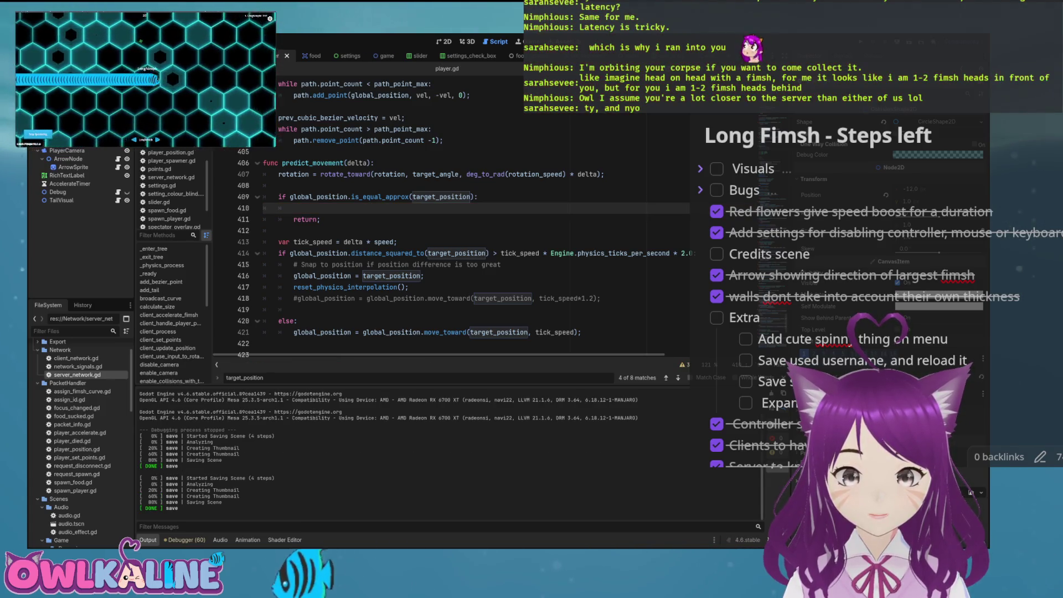
{"action": "type", "text": "rotation"}
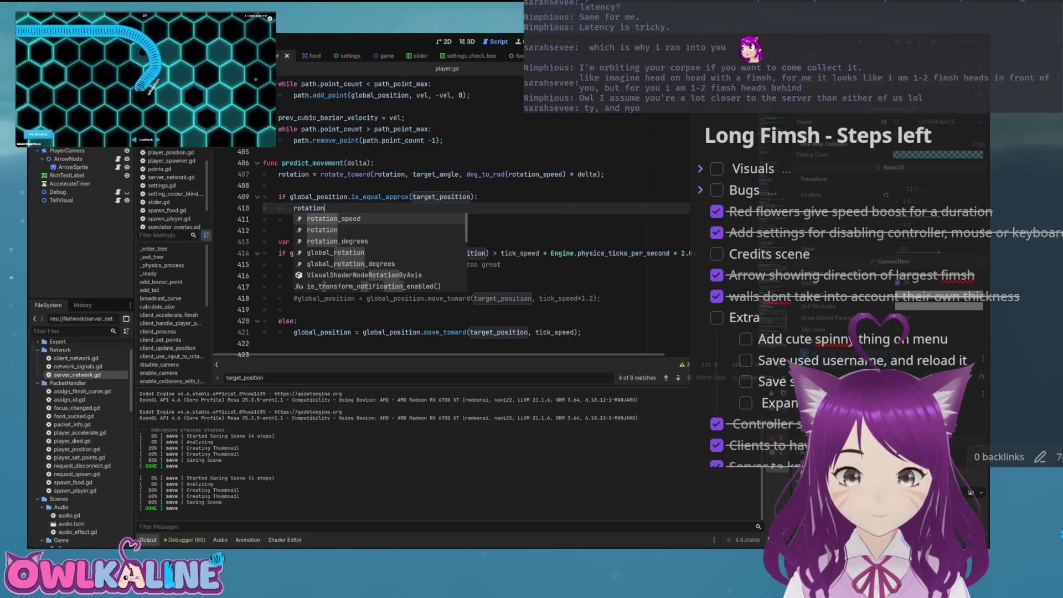
{"action": "type", "text": "."}
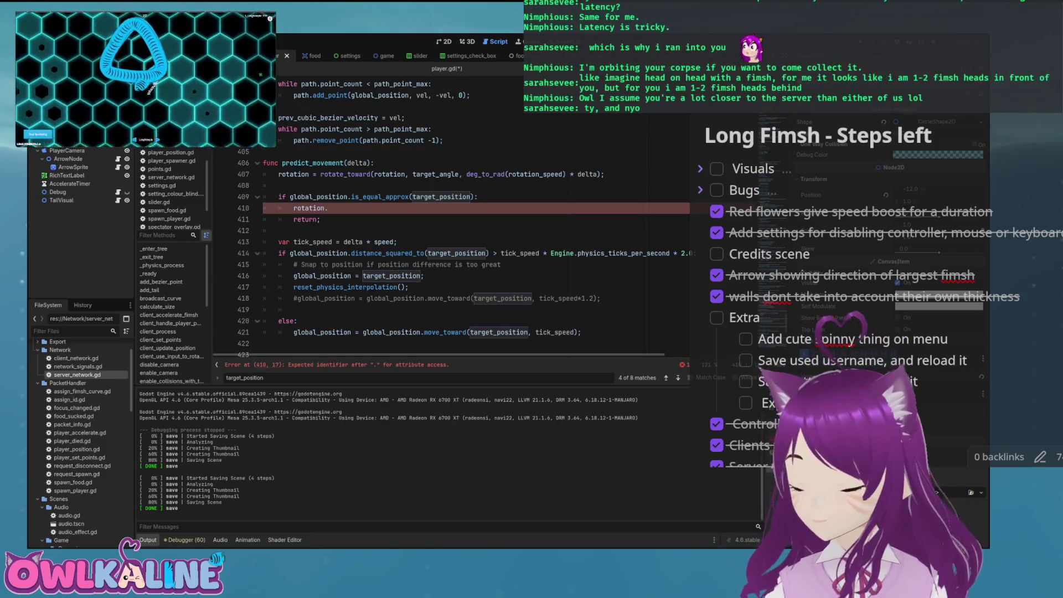
{"action": "type", "text": "tor2"}
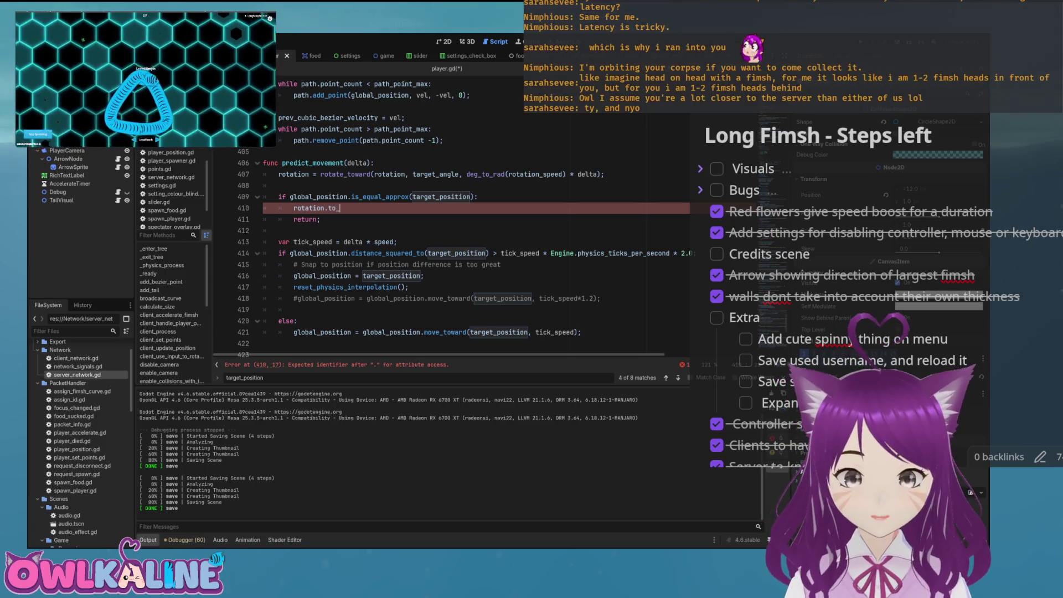
{"action": "type", "text": "();"}
{"action": "key", "text": "ctrl+s"}
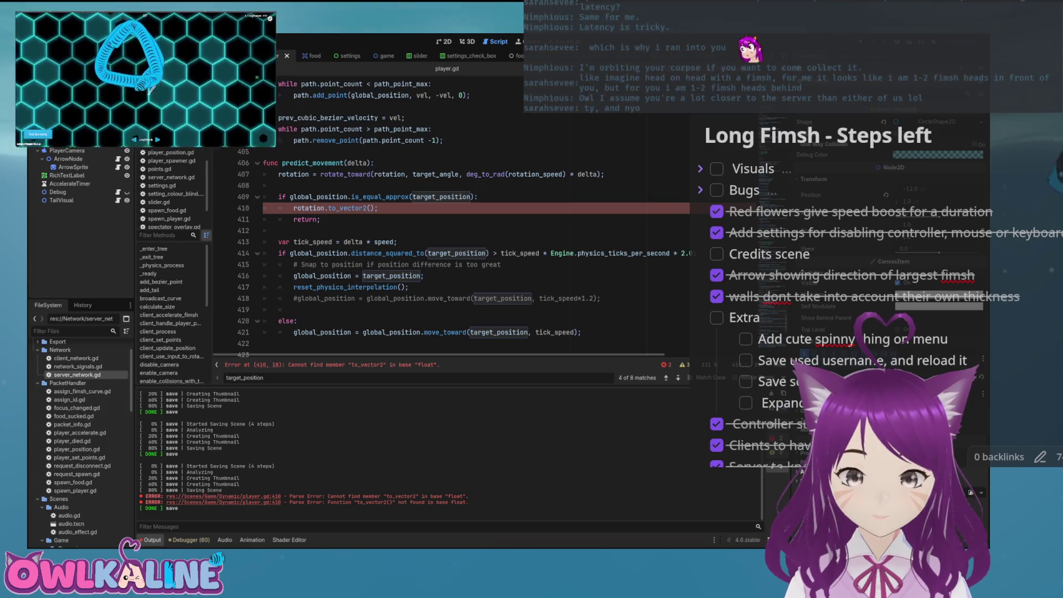
Replace the invalid call by exploring angle and Vector2 autocomplete suggestions, leaving a partial rotation statement
{"action": "key", "text": "Left"}
{"action": "key", "text": "BackSpace"}
{"action": "key", "text": "BackSpace"}
{"action": "key", "text": "BackSpace"}
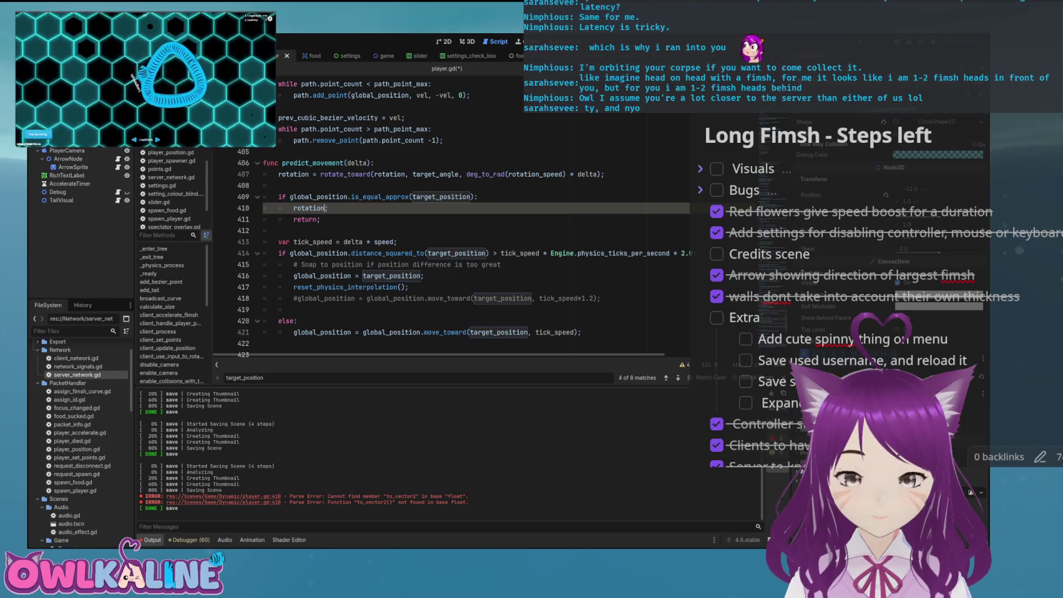
{"action": "type", "text": "ngle"}
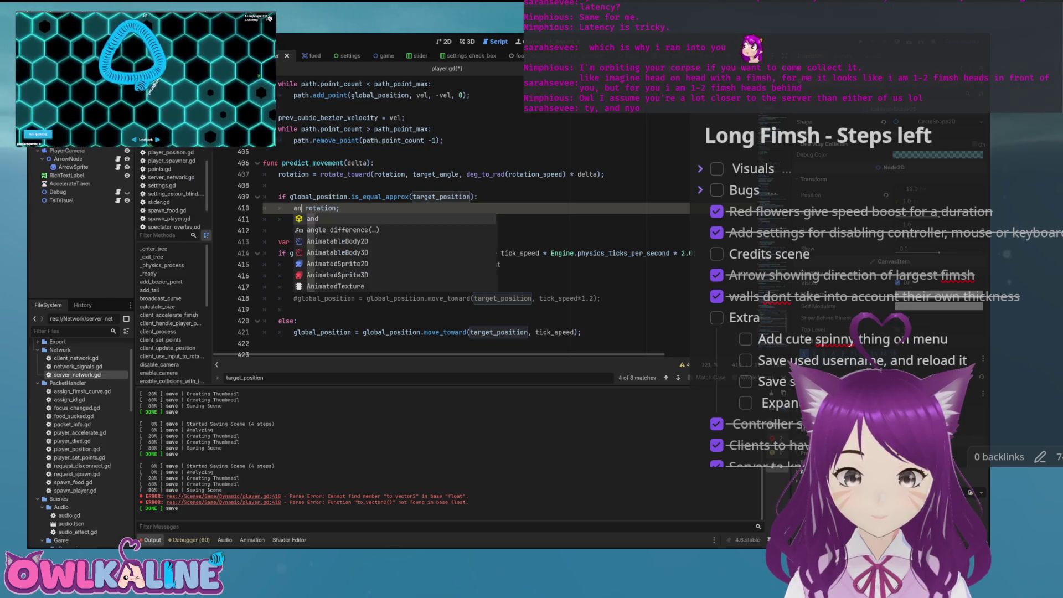
{"action": "key", "text": "Down"}
{"action": "key", "text": "Down"}
{"action": "key", "text": "Down"}
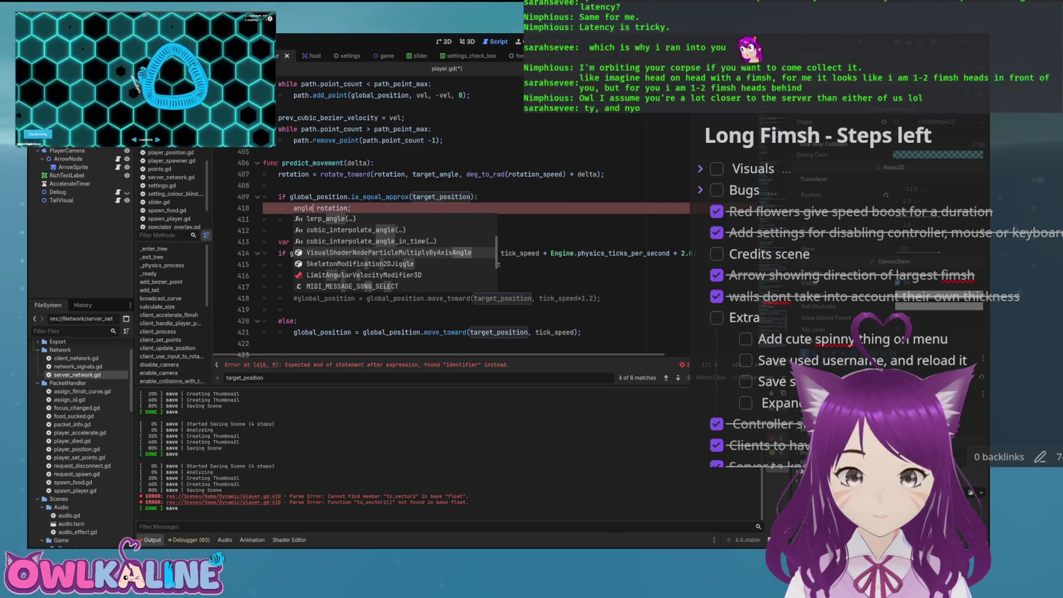
{"action": "key", "text": "BackSpace"}
{"action": "key", "text": "BackSpace"}
{"action": "key", "text": "BackSpace"}
{"action": "type", "text": "vect"}
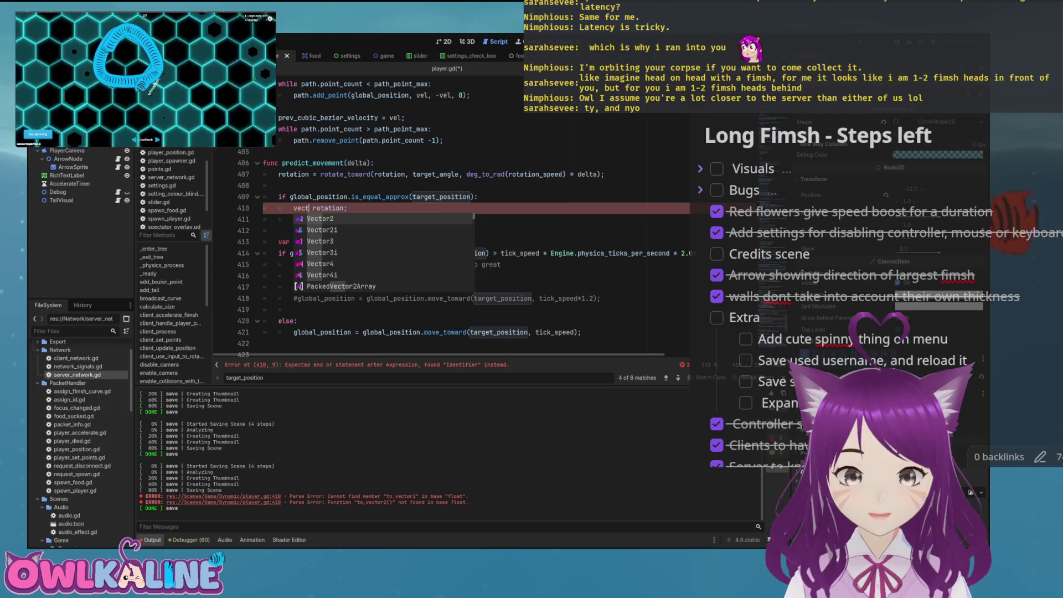
{"action": "type", "text": "or2"}
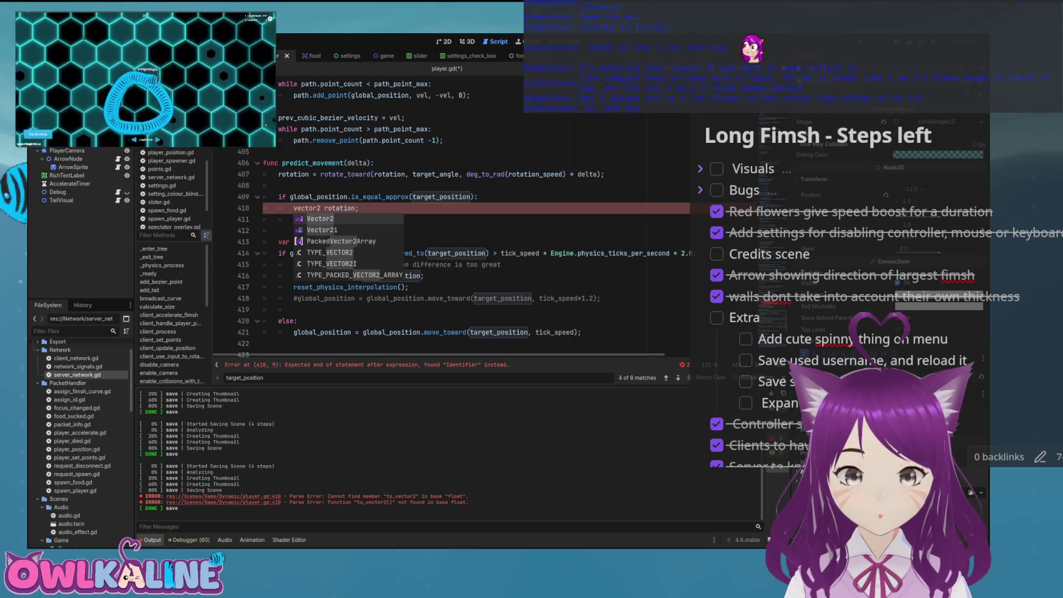
{"action": "key", "text": "Down"}
{"action": "key", "text": "Down"}
{"action": "key", "text": "Down"}
{"action": "key", "text": "BackSpace"}
{"action": "key", "text": "Down"}
{"action": "key", "text": "Down"}
{"action": "key", "text": "Down"}
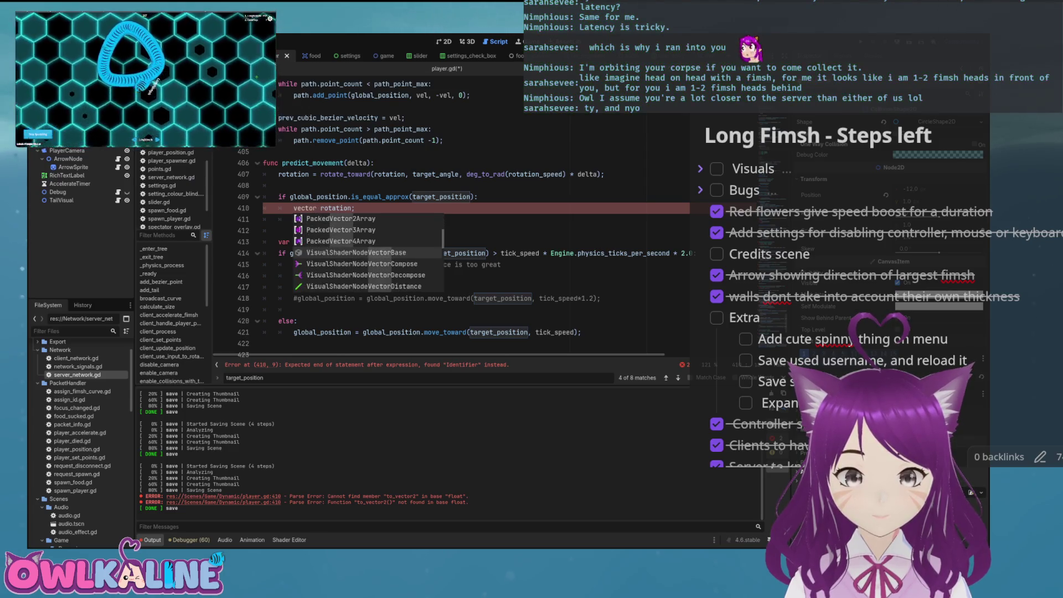
{"action": "key", "text": "Down"}
{"action": "key", "text": "Down"}
{"action": "key", "text": "Down"}
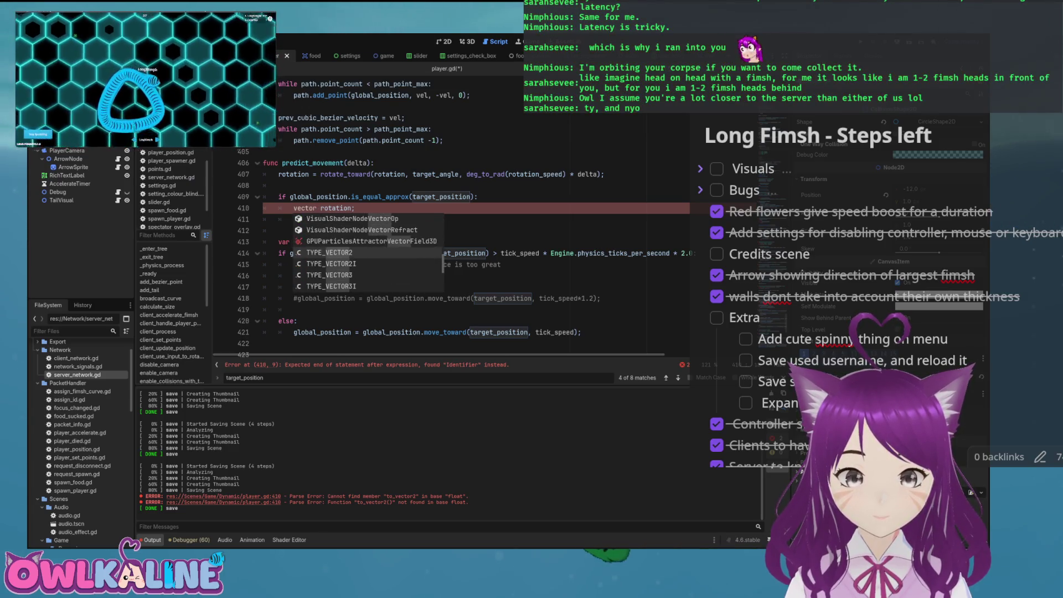
{"action": "key", "text": "Down"}
{"action": "key", "text": "Down"}
{"action": "key", "text": "Down"}
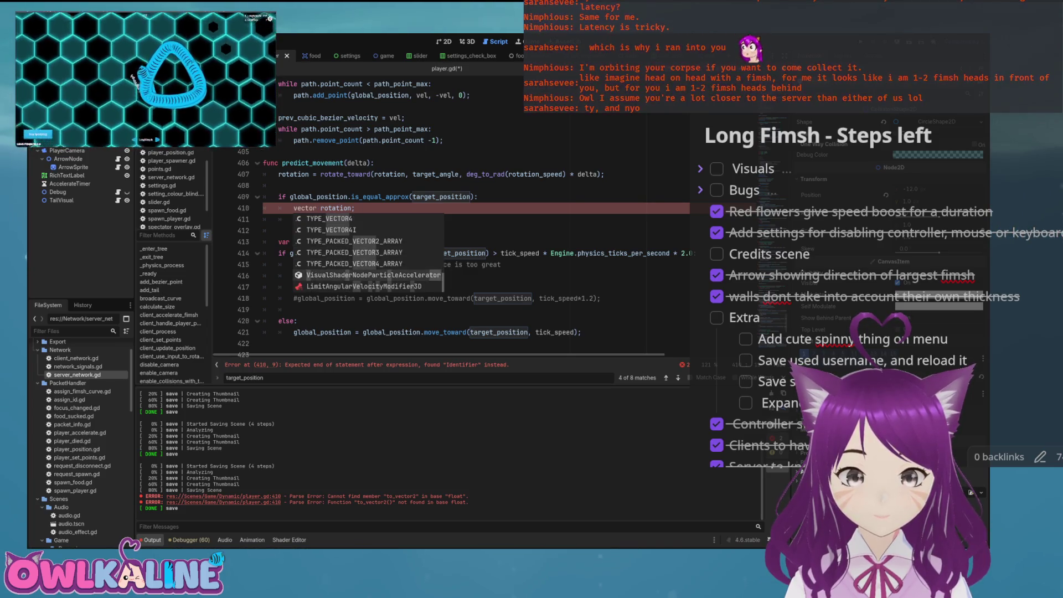
{"action": "key", "text": "Escape"}
{"action": "key", "text": "ctrl+BackSpace"}
Replace the stray symbol on line 410 with '#' and save the script
{"action": "type", "text": "$"}
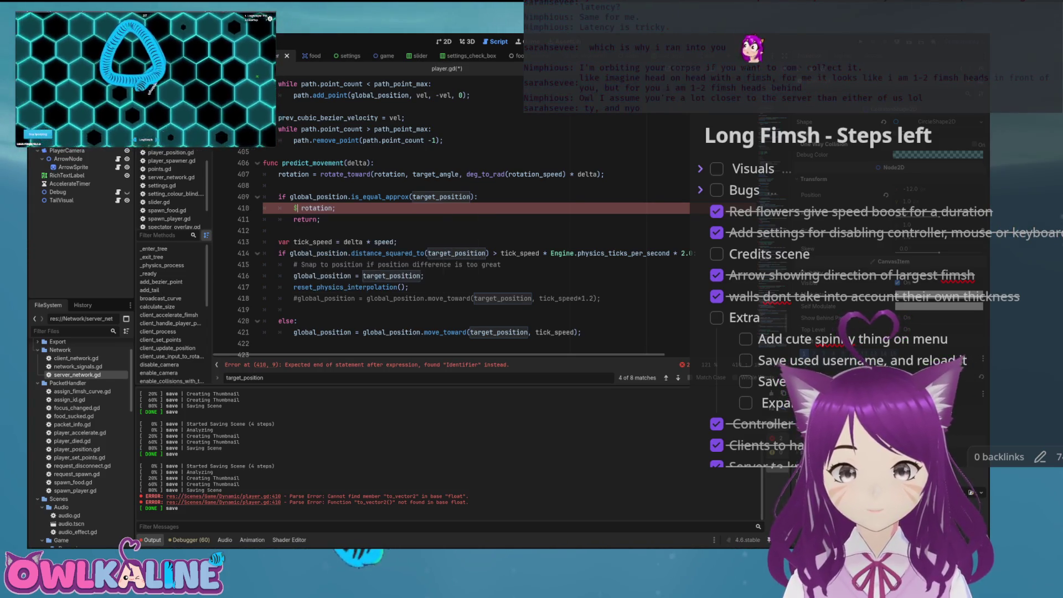
{"action": "key", "text": "BackSpace"}
{"action": "type", "text": "#"}
{"action": "key", "text": "ctrl+s"}
Search the script for 'vector', stepping through matches to the Vector2.from_angle usage, then return to predict_movement
{"action": "key", "text": "ctrl+f"}
{"action": "type", "text": "ve"}
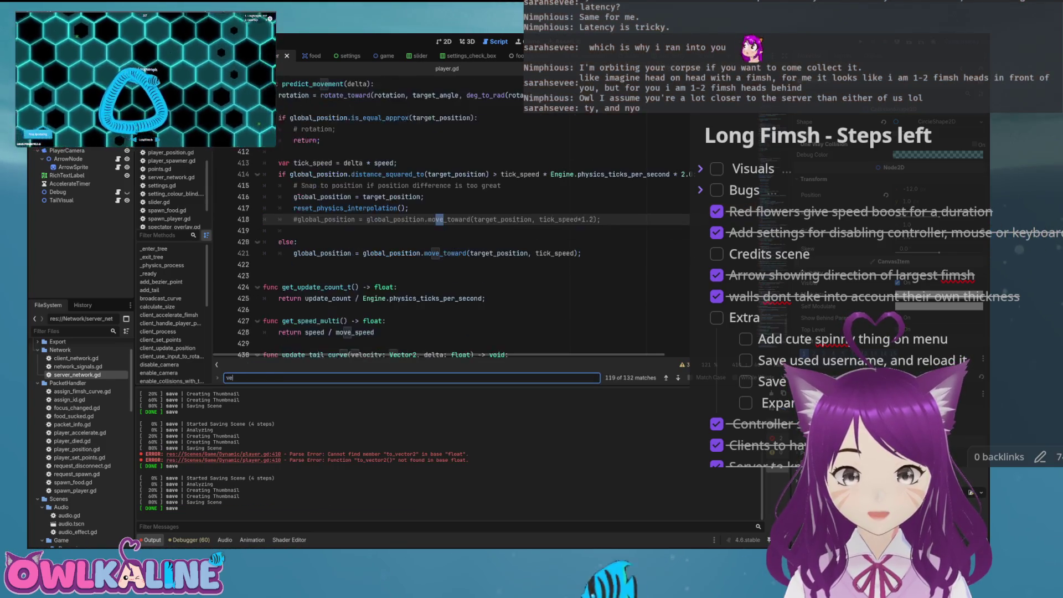
{"action": "type", "text": "ctor"}
{"action": "key", "text": "Return"}
{"action": "key", "text": "Return"}
{"action": "key", "text": "Return"}
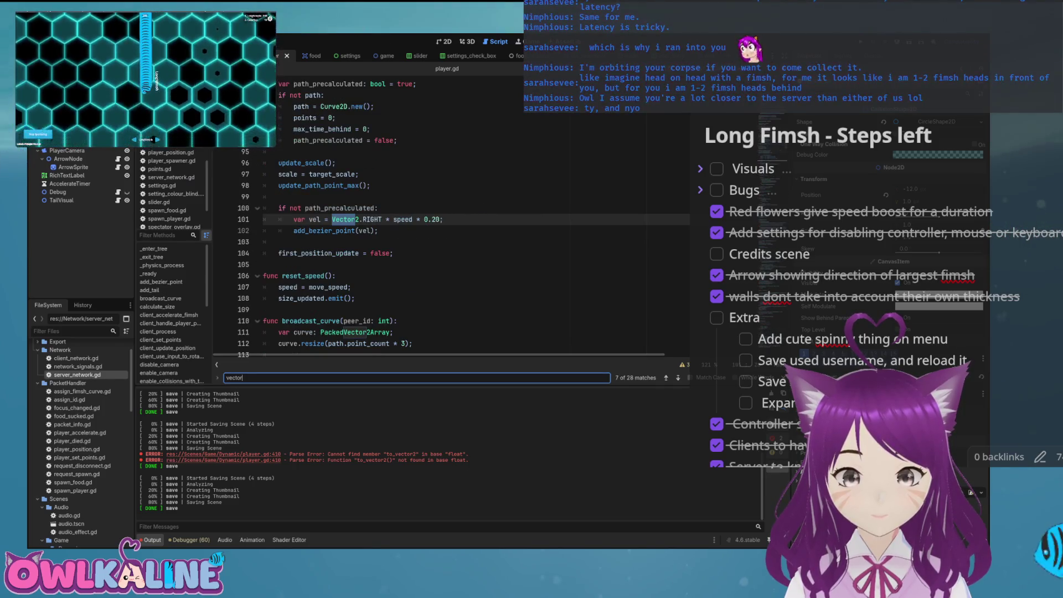
{"action": "key", "text": "Return"}
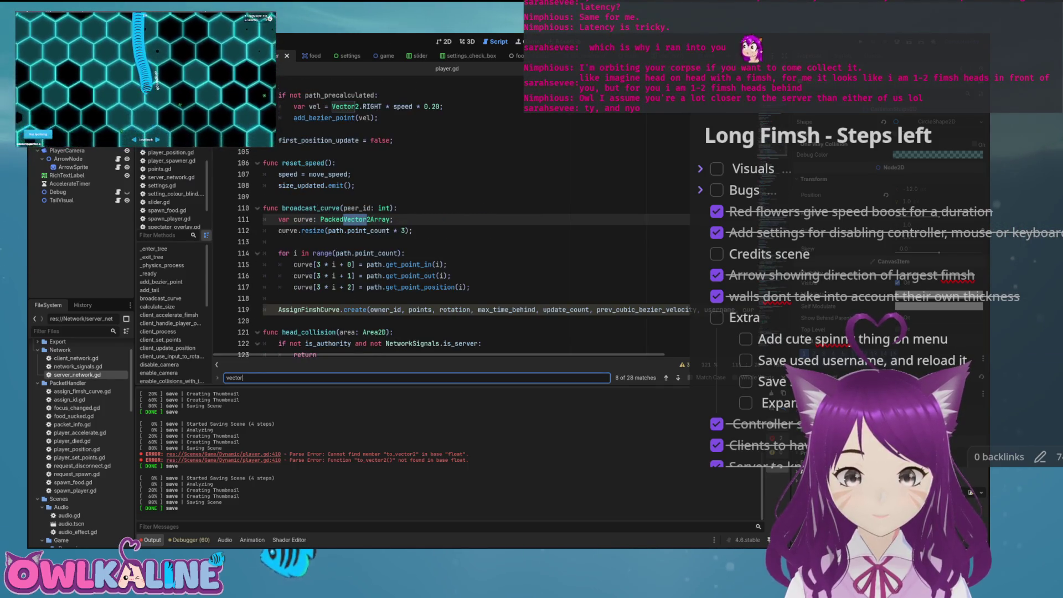
{"action": "key", "text": "Return"}
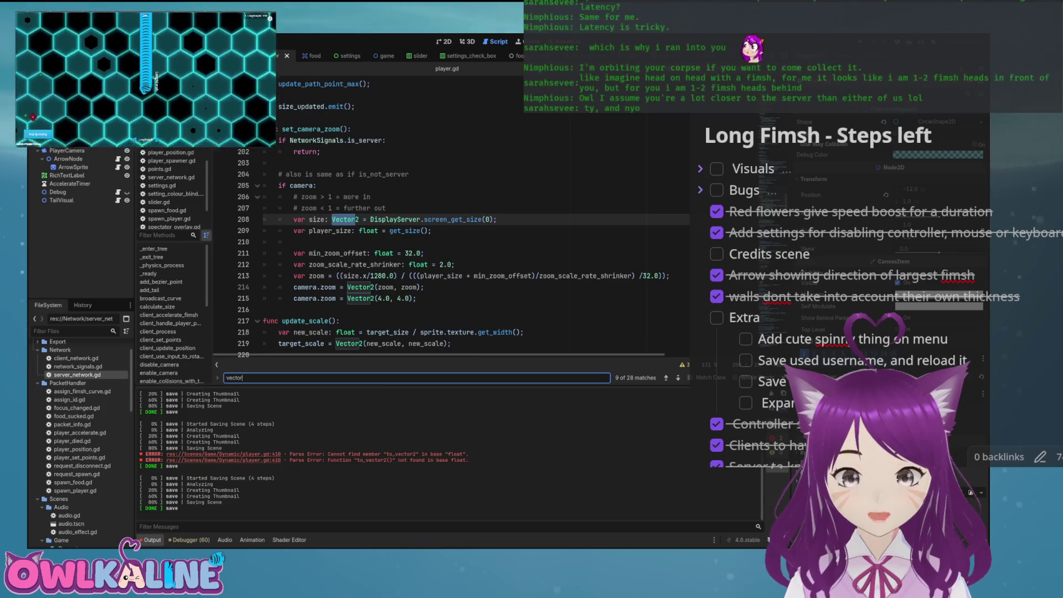
{"action": "key", "text": "Return"}
{"action": "key", "text": "Return"}
{"action": "key", "text": "Return"}
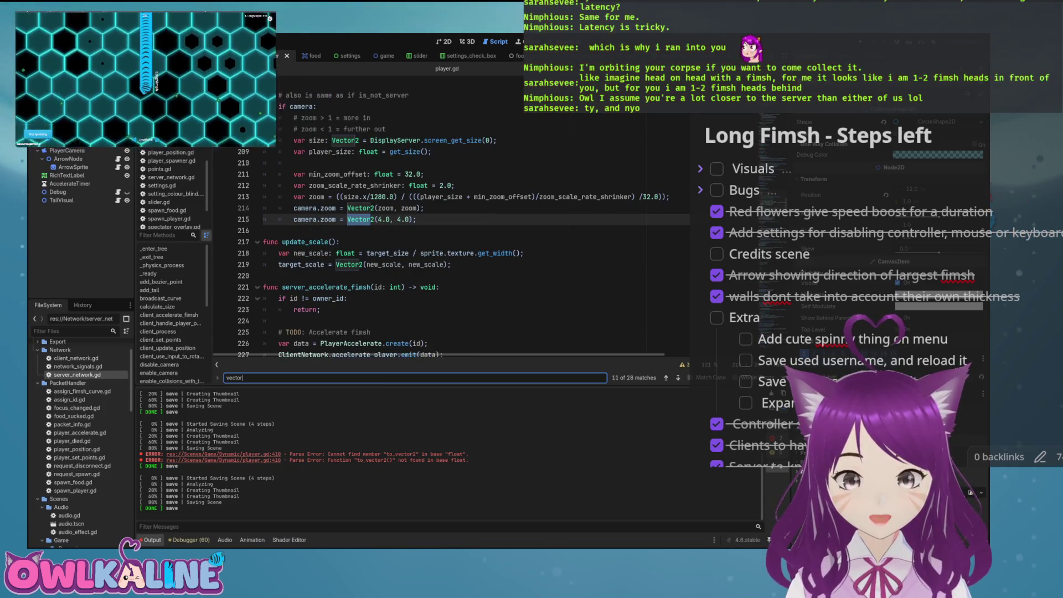
{"action": "key", "text": "Return"}
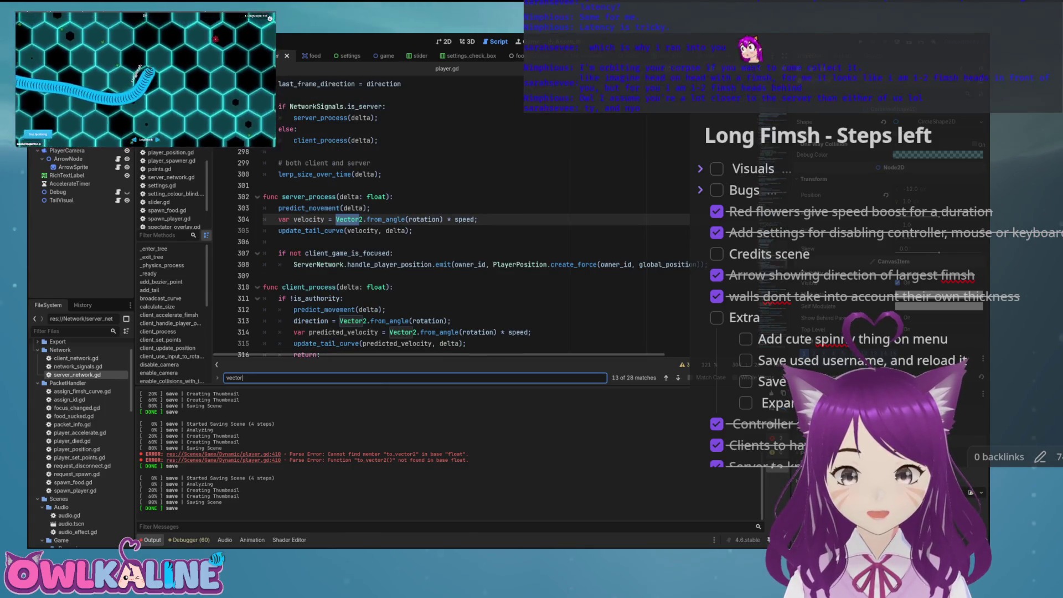
{"action": "key", "text": "BackSpace"}
{"action": "key", "text": "ctrl+z"}
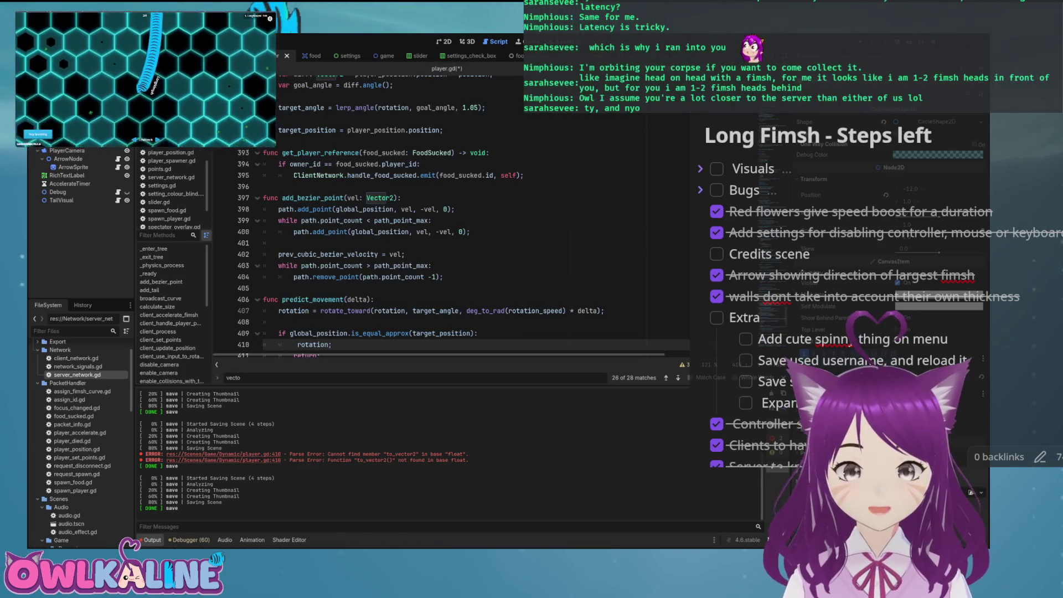
Rewrite line 410 as 'var velocity = Vector2.from_angle(rotation)'
{"action": "type", "text": "Vector"}
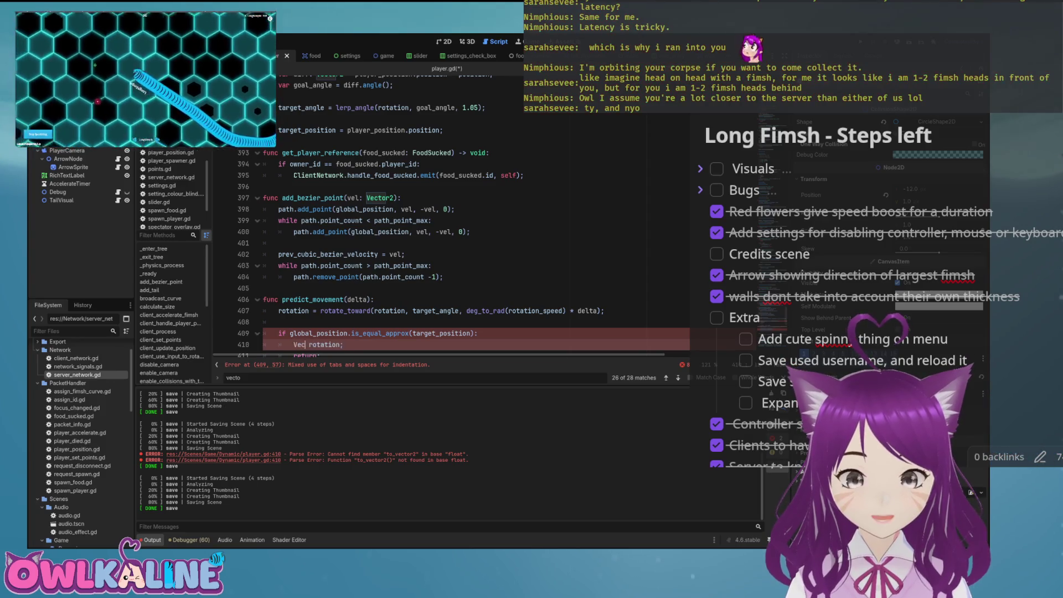
{"action": "type", "text": "2.from_angle("}
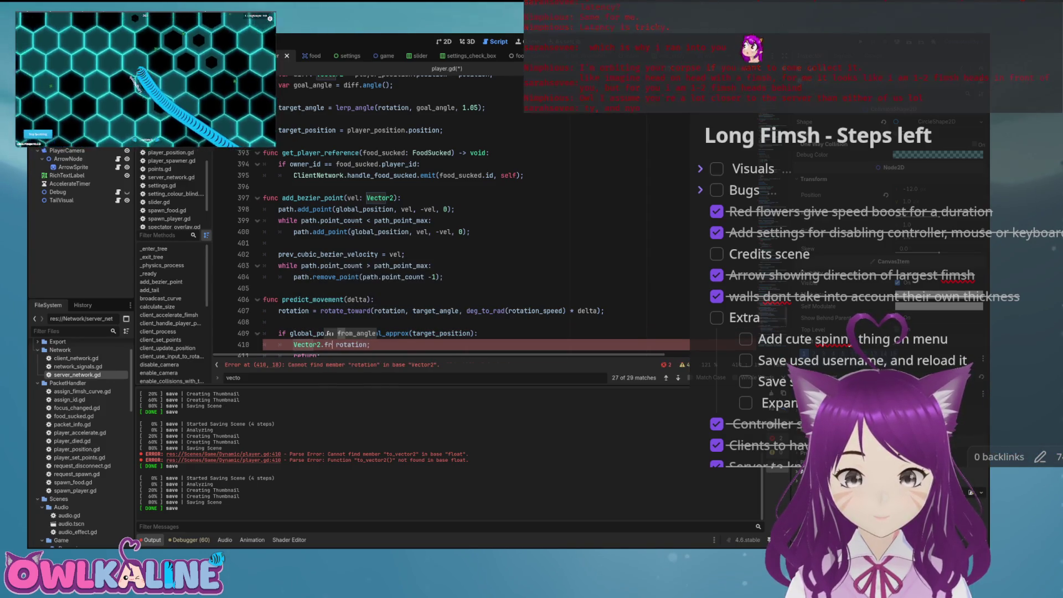
{"action": "key", "text": "Delete"}
{"action": "key", "text": "Delete"}
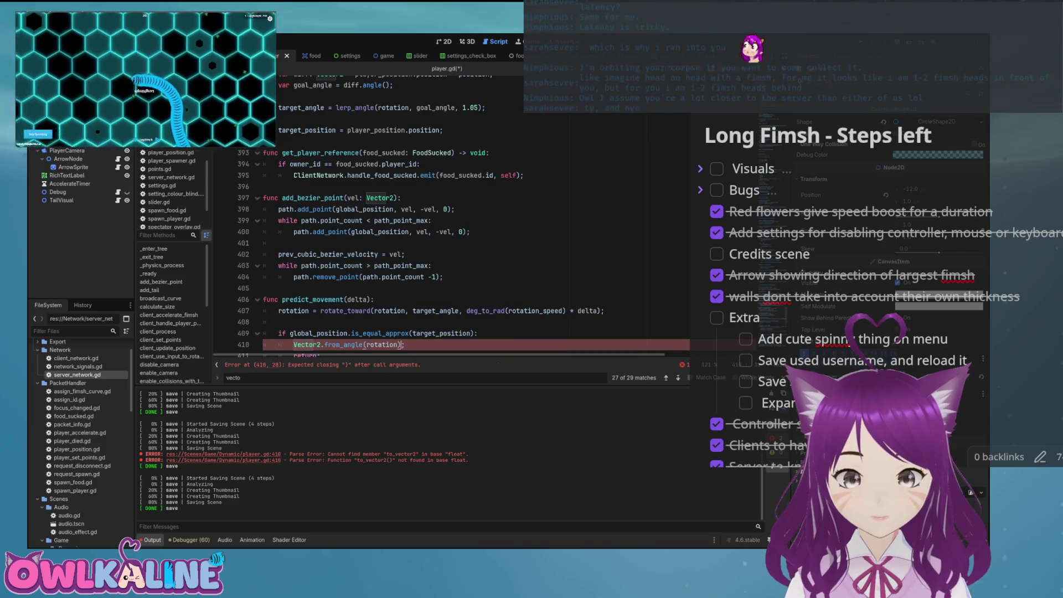
{"action": "left_click", "coordinate": [293, 344]}
{"action": "scroll", "coordinate": [449, 249], "scroll_direction": "down", "scroll_amount": 6}
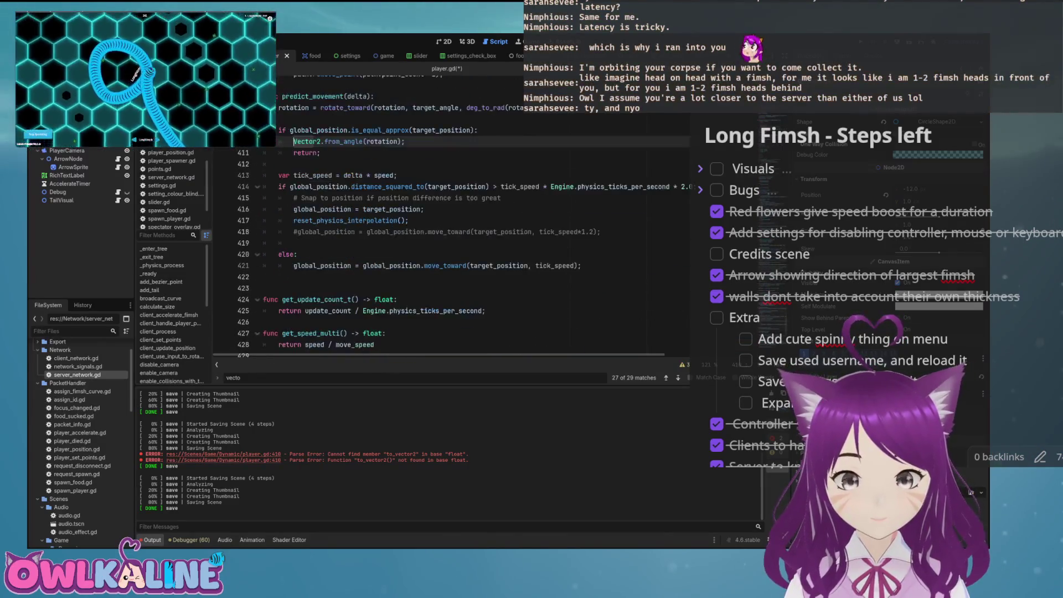
{"action": "scroll", "coordinate": [449, 249], "scroll_direction": "up", "scroll_amount": 2}
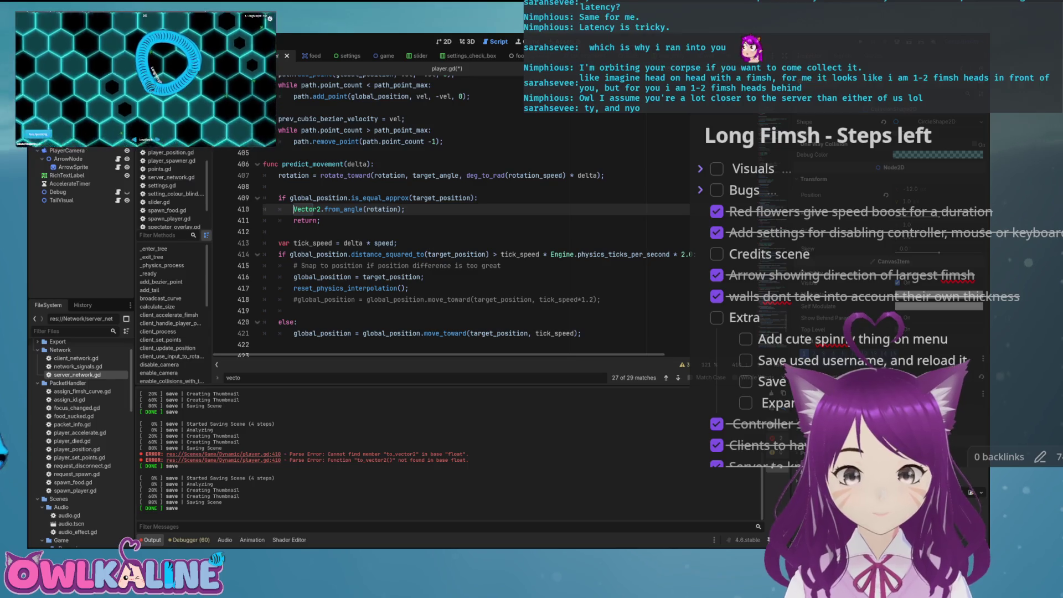
{"action": "type", "text": "var vel"}
{"action": "type", "text": "ocity ="}
{"action": "key", "text": "End"}
{"action": "key", "text": "Left"}
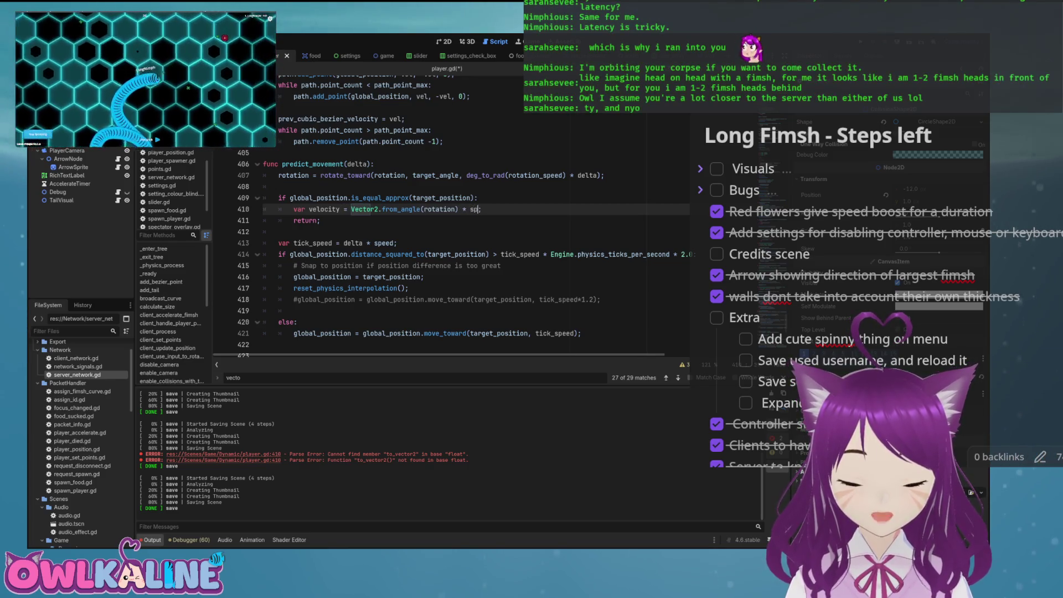
End the velocity line with a semicolon, save, and start an indented line below it
{"action": "type", "text": ";"}
{"action": "key", "text": "ctrl+s"}
{"action": "key", "text": "Return"}
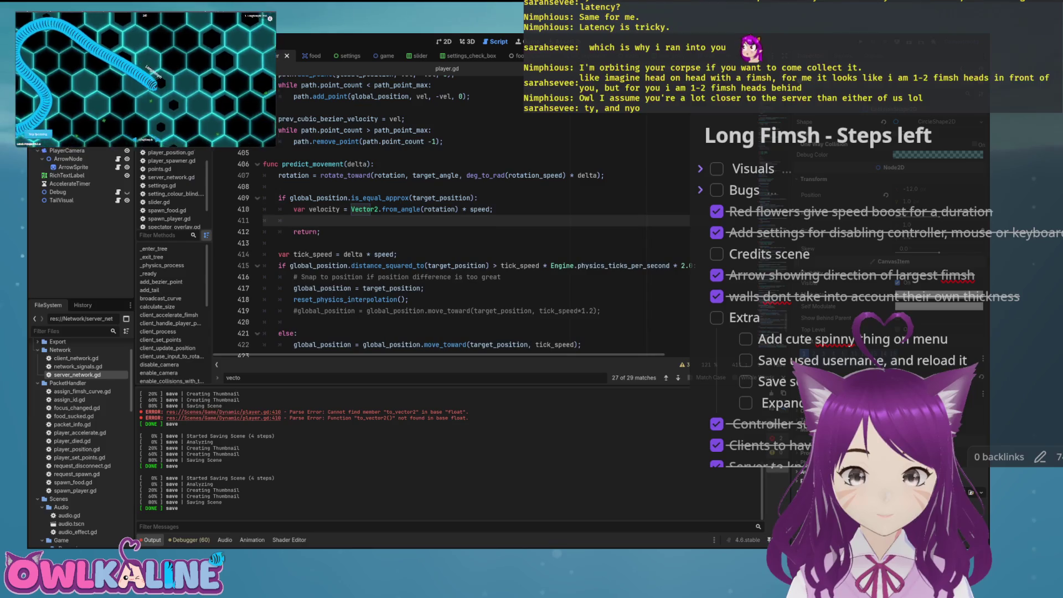
{"action": "key", "text": "Tab"}
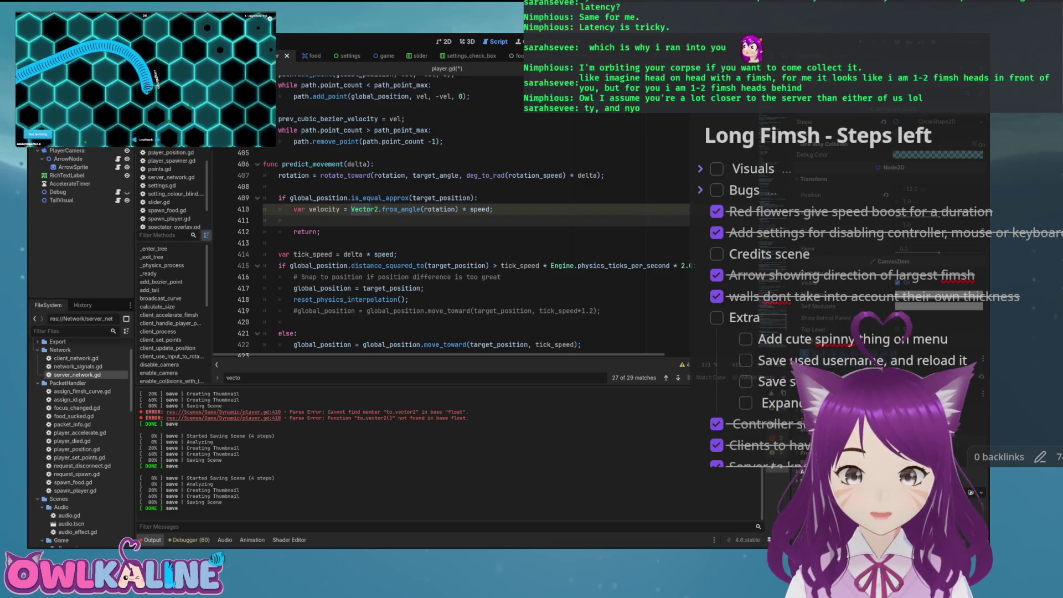
Write 'global_position += velocity * delta;' on line 411 and save the script
{"action": "type", "text": "glo"}
{"action": "key", "text": "Return"}
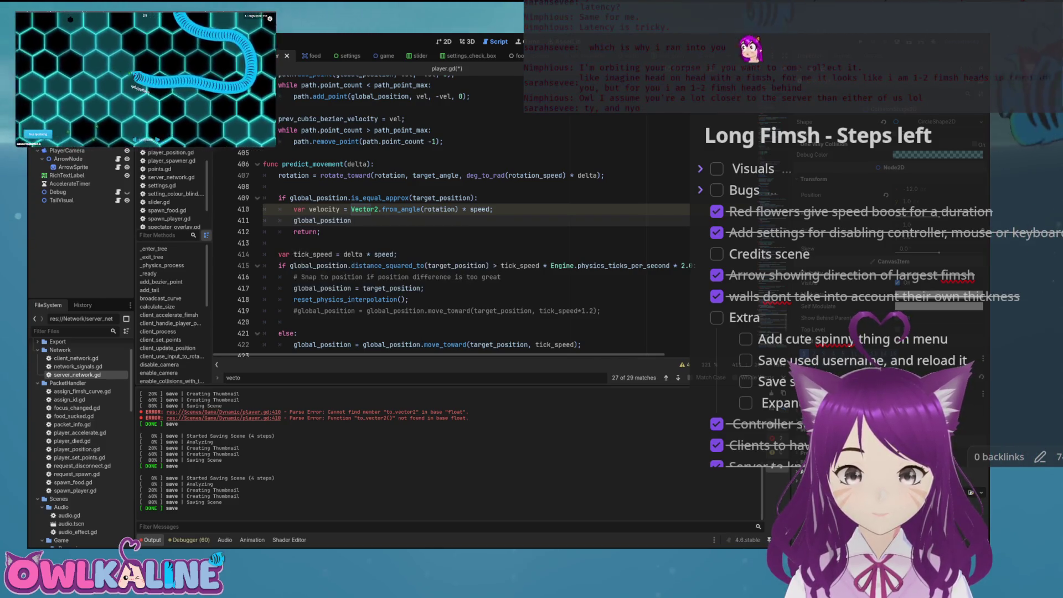
{"action": "type", "text": "*"}
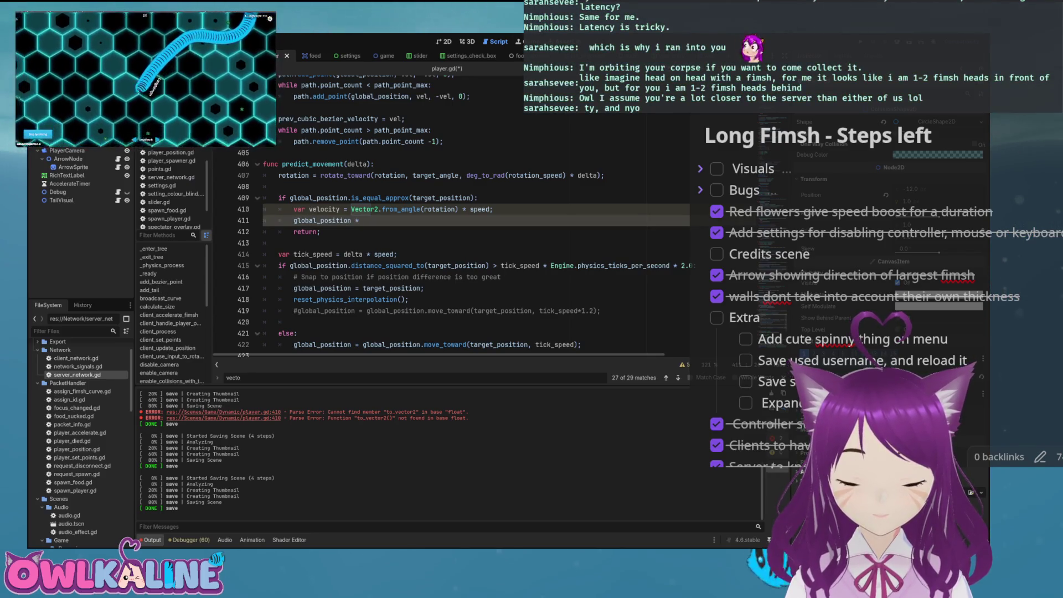
{"action": "key", "text": "BackSpace"}
{"action": "type", "text": "+="}
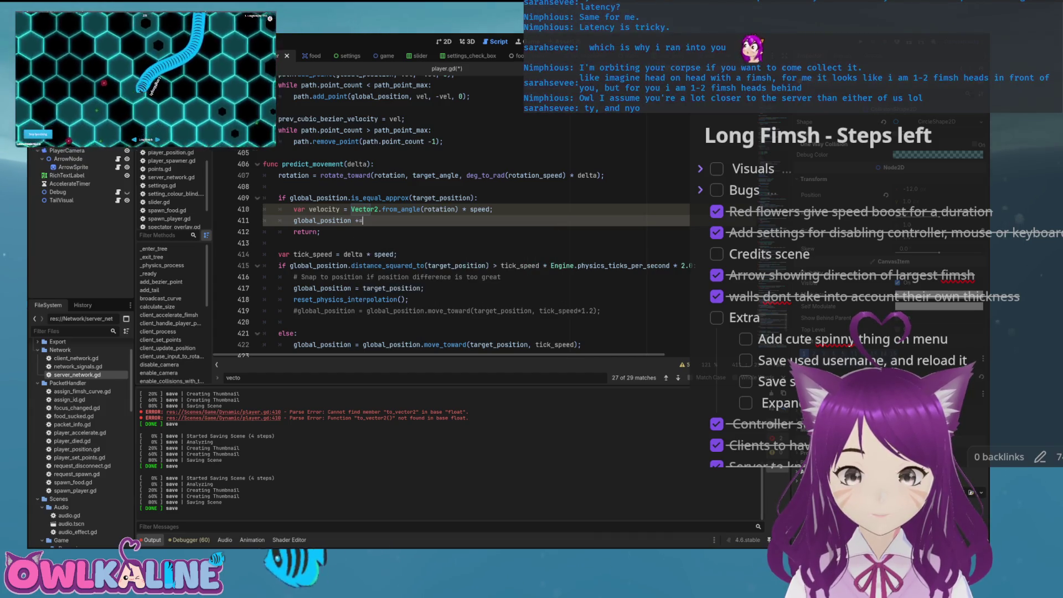
{"action": "type", "text": " velocity;"}
{"action": "key", "text": "Left"}
{"action": "type", "text": "* delt"}
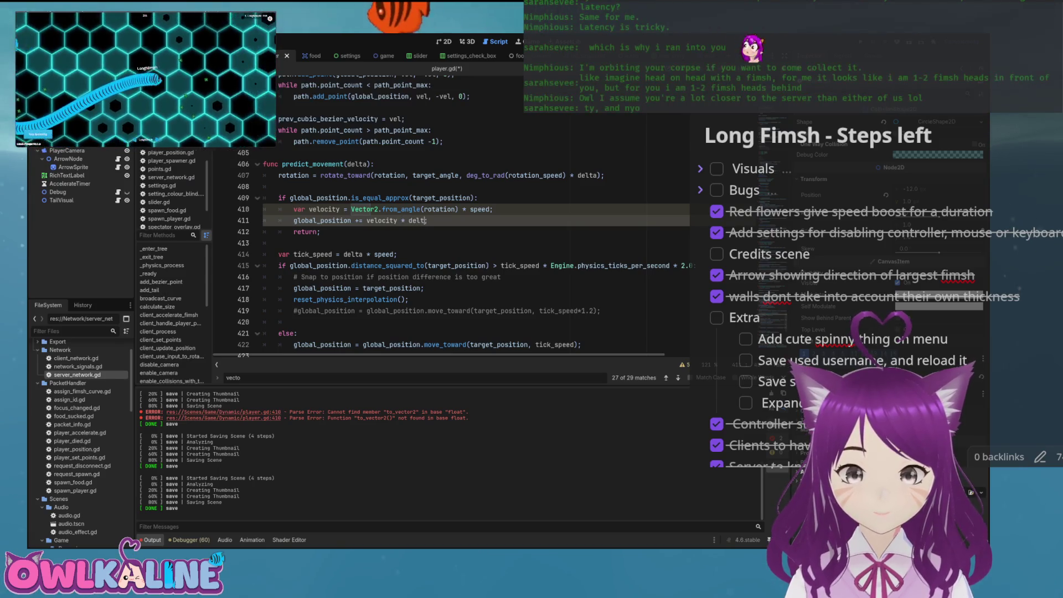
{"action": "type", "text": "a"}
{"action": "key", "text": "ctrl+s"}
{"action": "key", "text": "End"}
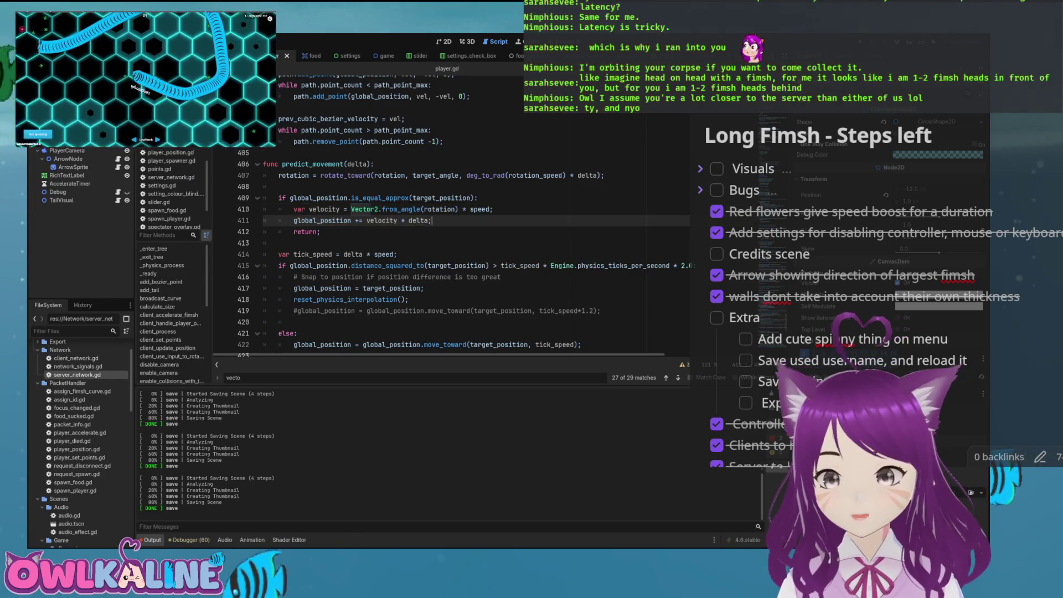
{"action": "scroll", "coordinate": [476, 216], "scroll_direction": "down", "scroll_amount": 1}
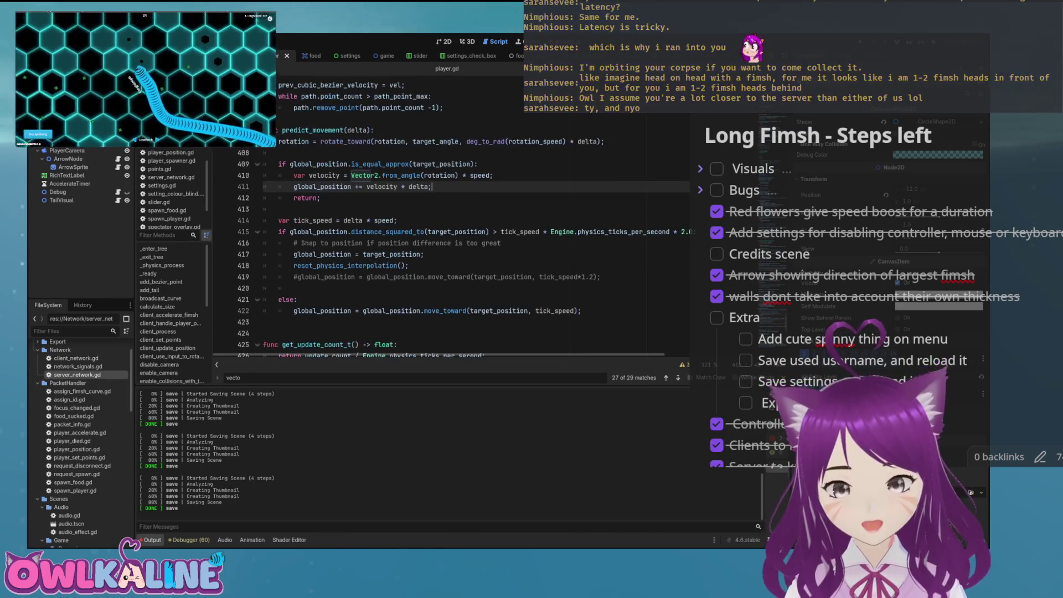
Insert an empty line after 'global_position += velocity * delta;' so return moves to line 413
{"action": "scroll", "coordinate": [476, 215], "scroll_direction": "down", "scroll_amount": 1}
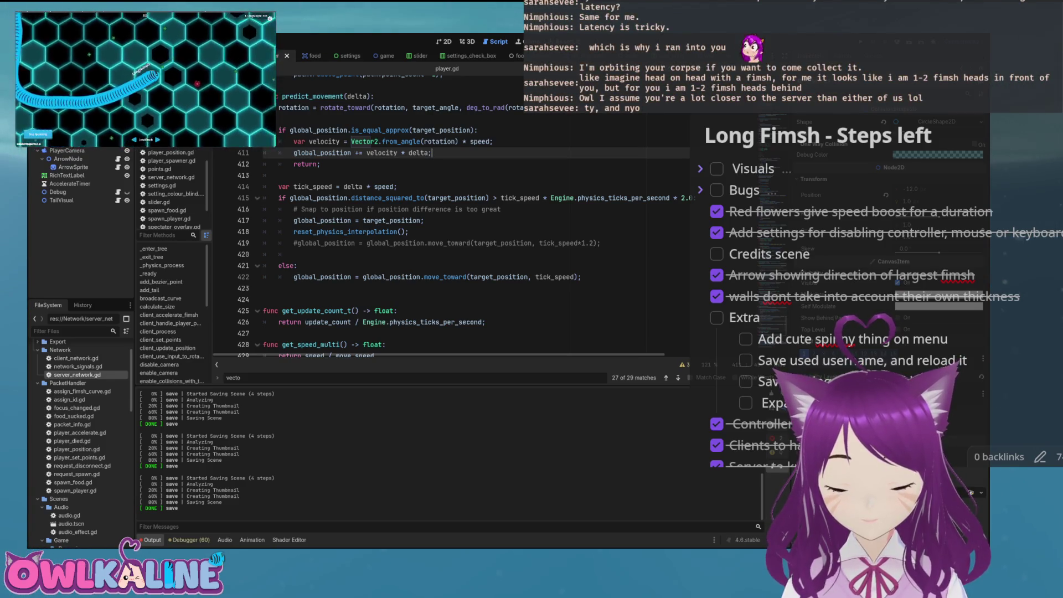
{"action": "left_click", "coordinate": [321, 164]}
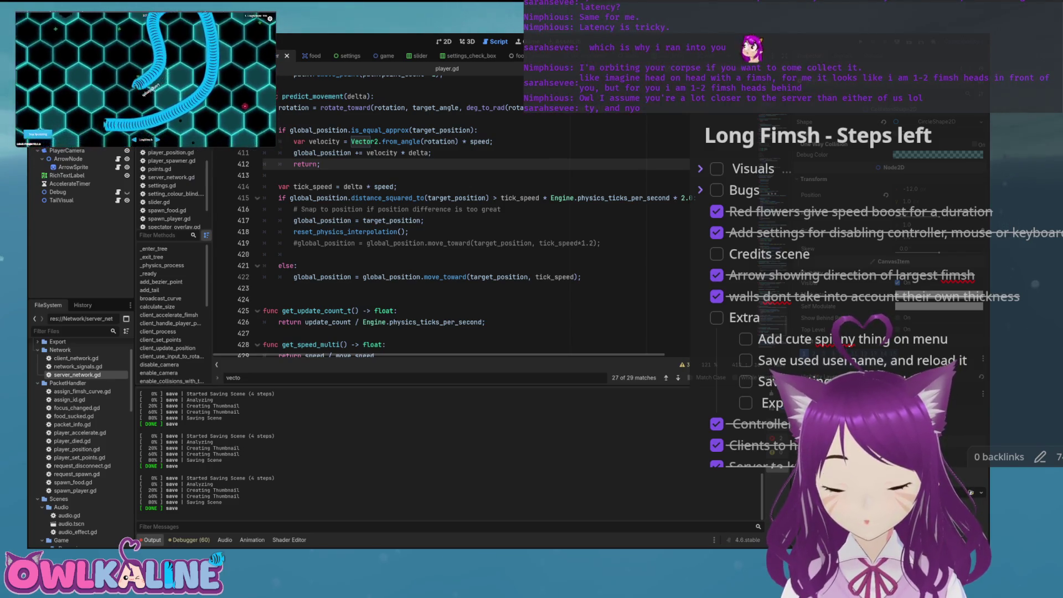
{"action": "left_click", "coordinate": [432, 153]}
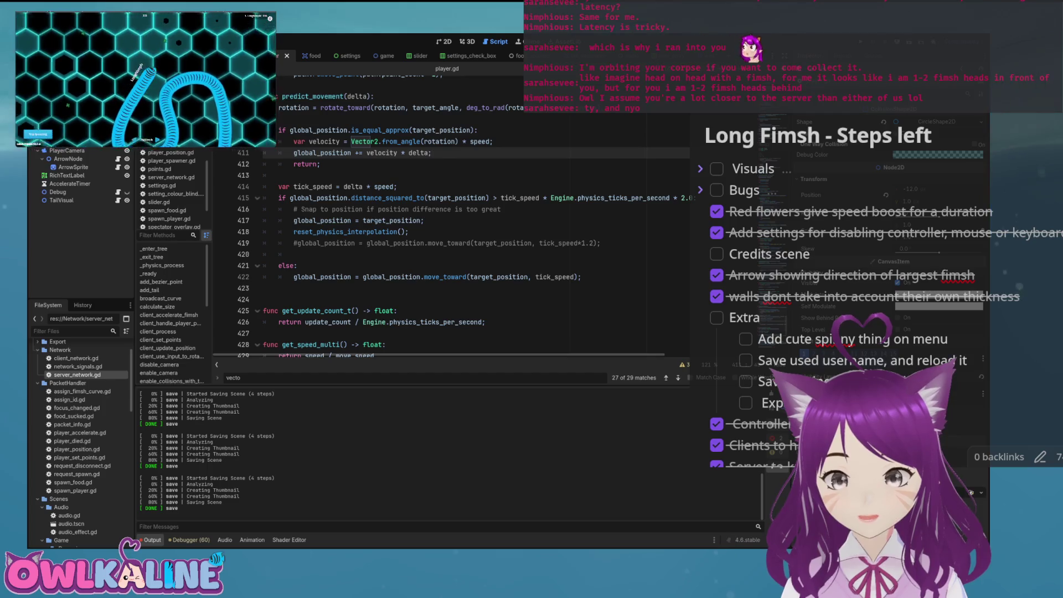
{"action": "key", "text": "Return"}
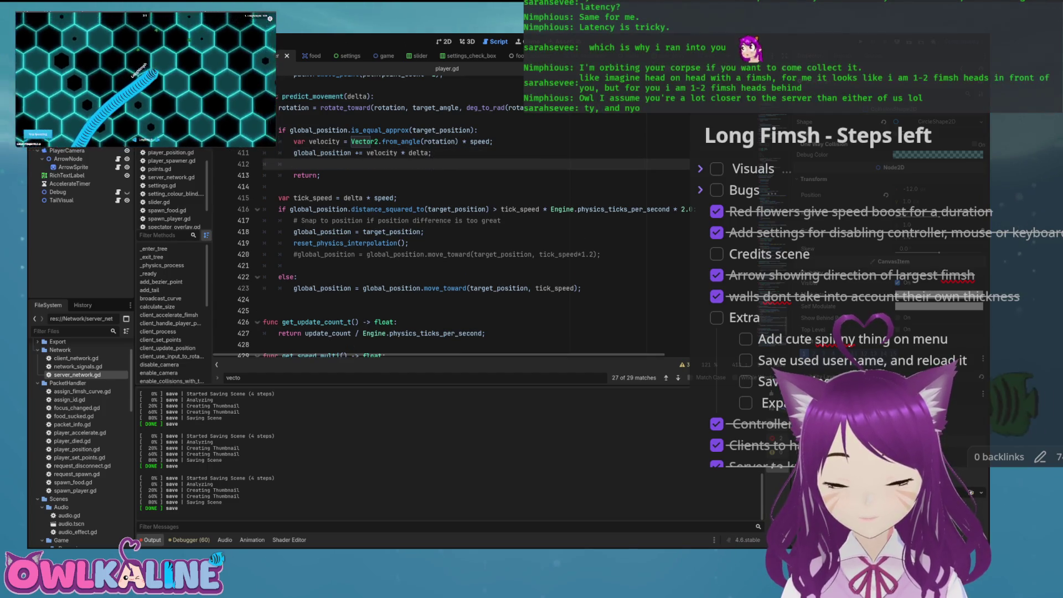